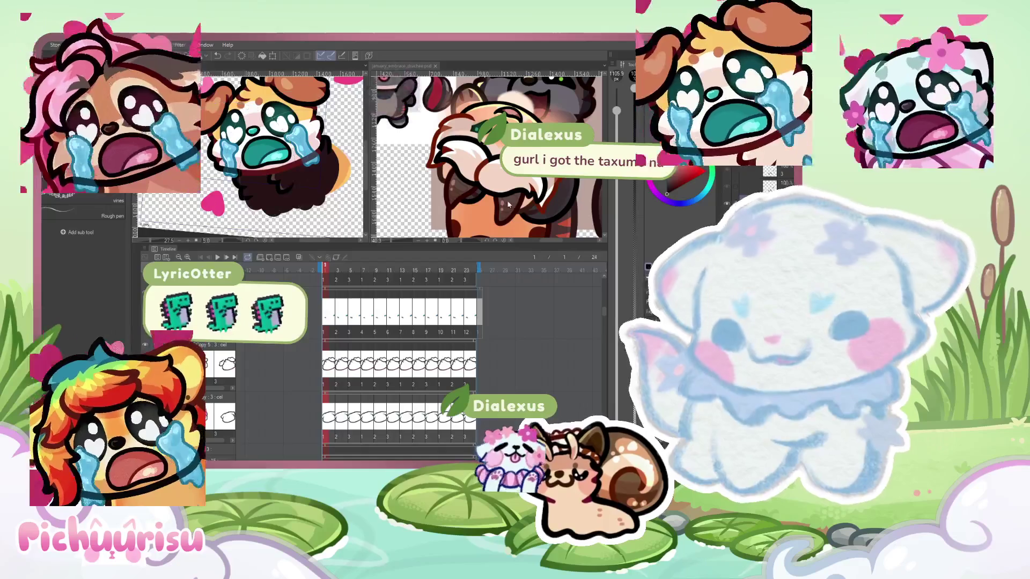
# Zoom out the reference sheet, eyedrop the small wolf's dark fur colour, and switch to the reference document
pyautogui.scroll(-2, 760, 181)
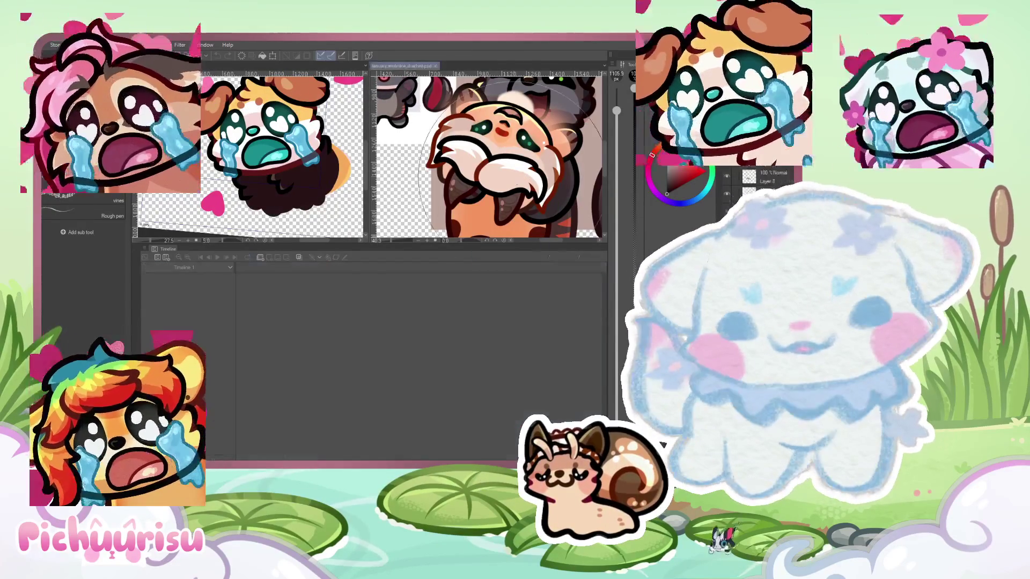
pyautogui.scroll(2, 514, 180)
pyautogui.scroll(1, 515, 155)
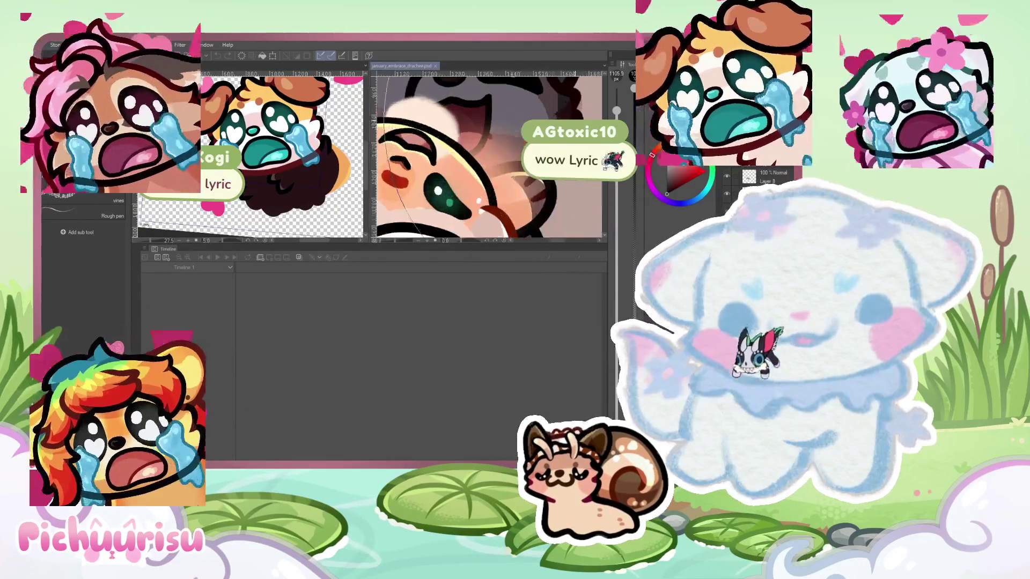
pyautogui.scroll(-3, 515, 144)
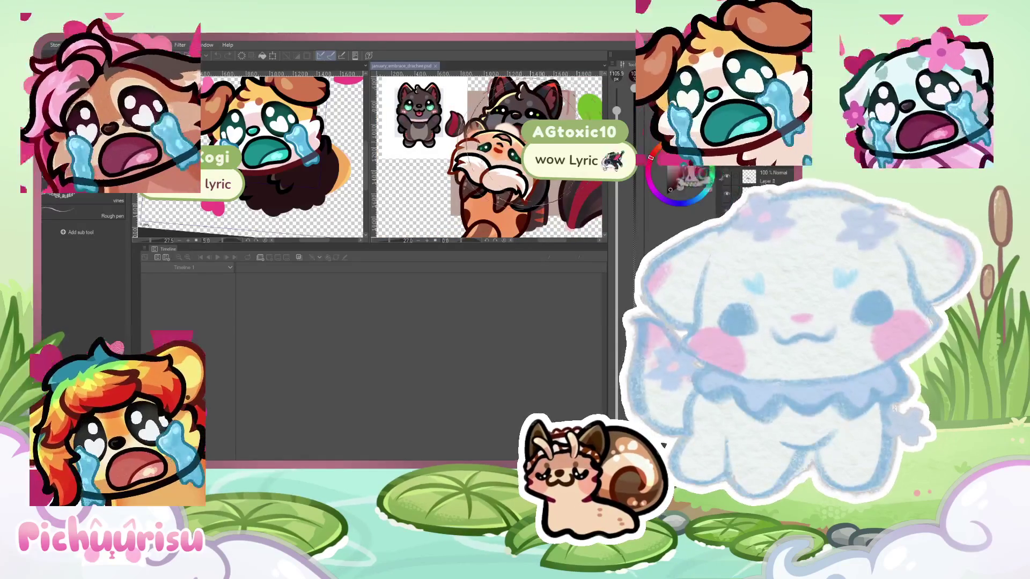
pyautogui.keyDown('alt'); pyautogui.click(427, 120); pyautogui.keyUp('alt')
pyautogui.moveTo(424, 121); pyautogui.dragTo(424, 121)
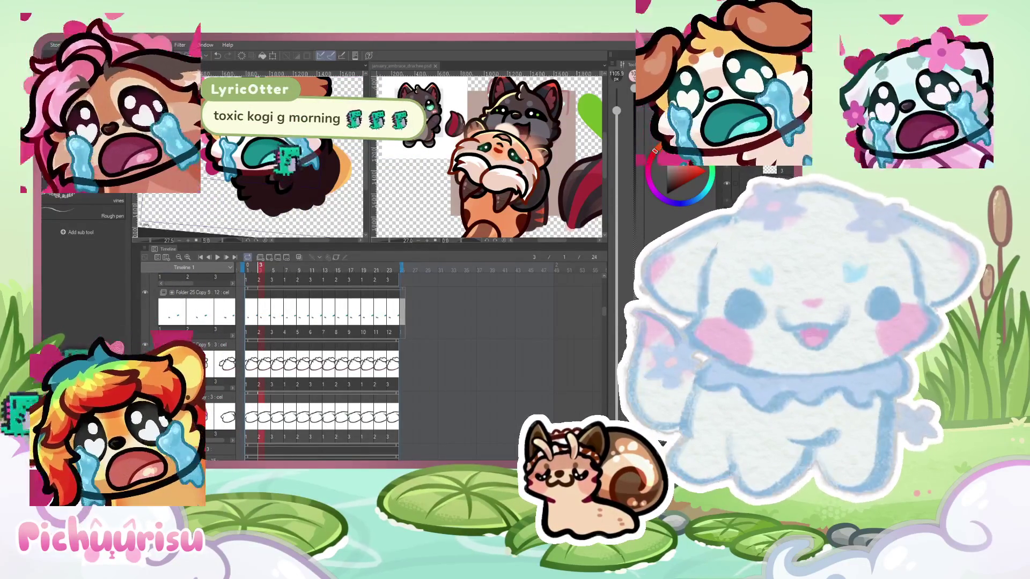
pyautogui.hotkey('ctrl', 'Tab')
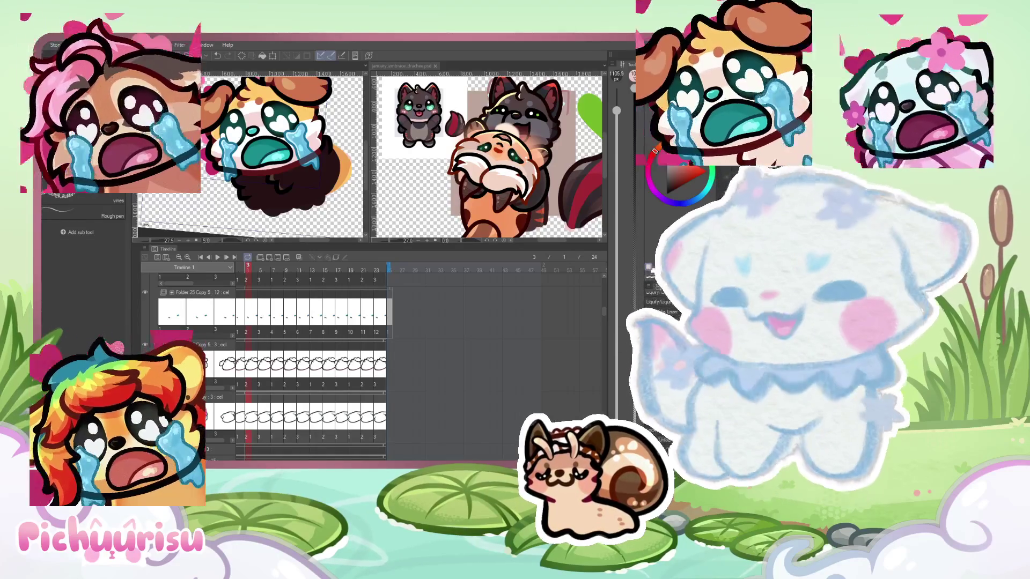
# Paste the holographic sticker photo into the reference sheet as Layer 7
pyautogui.hotkey('ctrl', 'v')
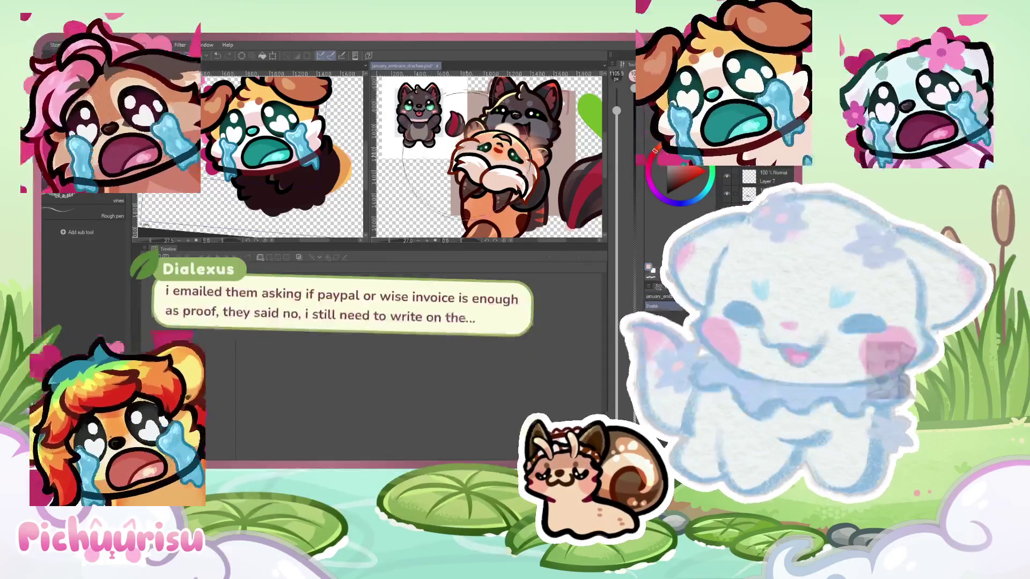
pyautogui.scroll(-5, 447, 92)
pyautogui.scroll(5, 450, 102)
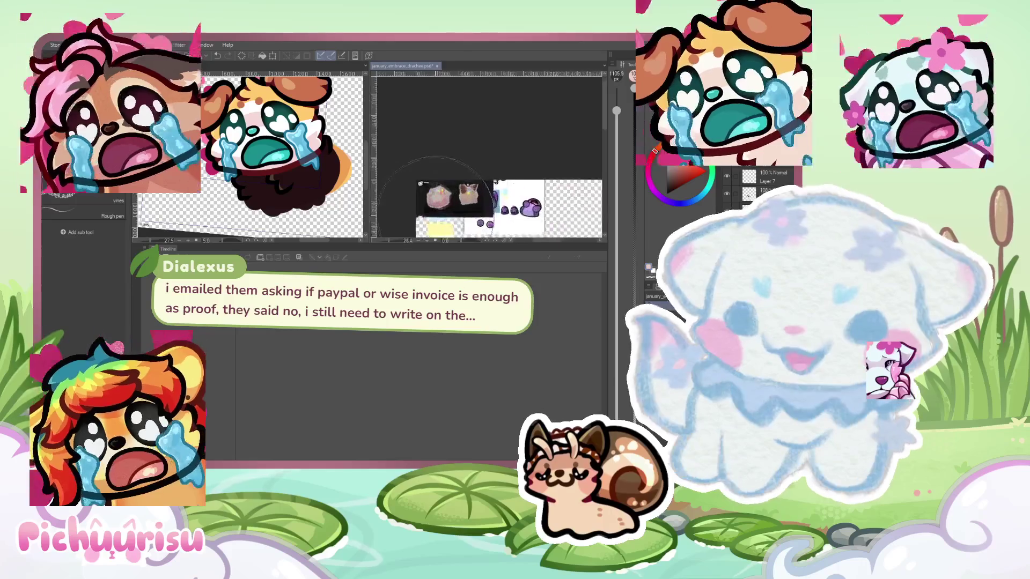
pyautogui.scroll(1, 467, 198)
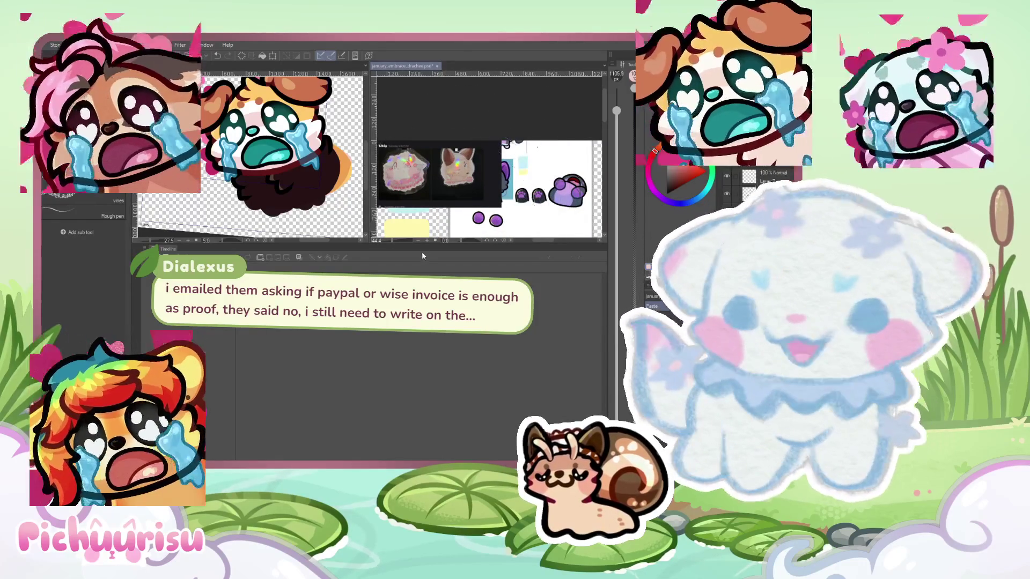
# Shrink the timeline and resize the reference and emote canvas panes to show the pasted stickers
pyautogui.moveTo(416, 244); pyautogui.dragTo(416, 370)
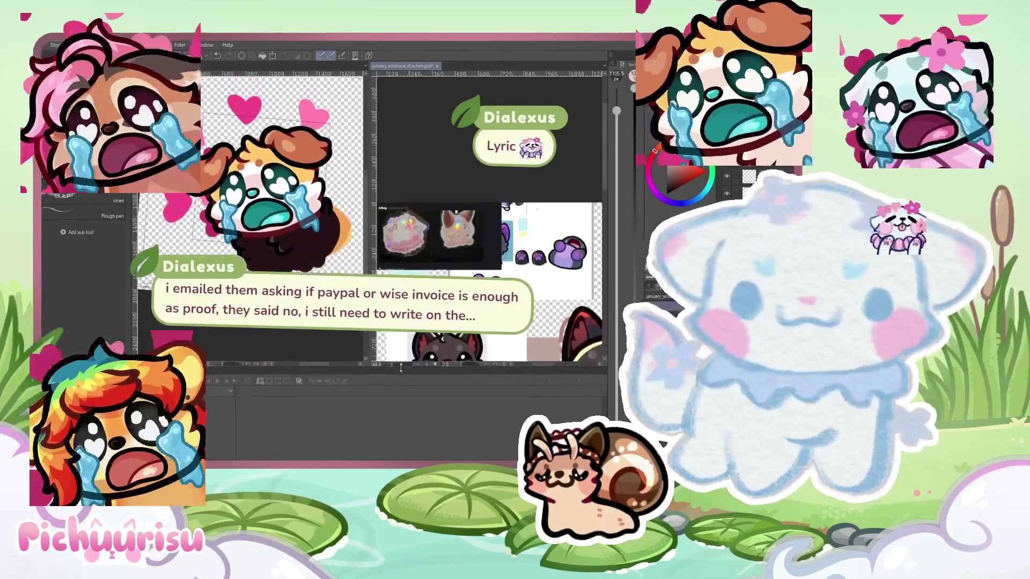
pyautogui.scroll(1, 469, 231)
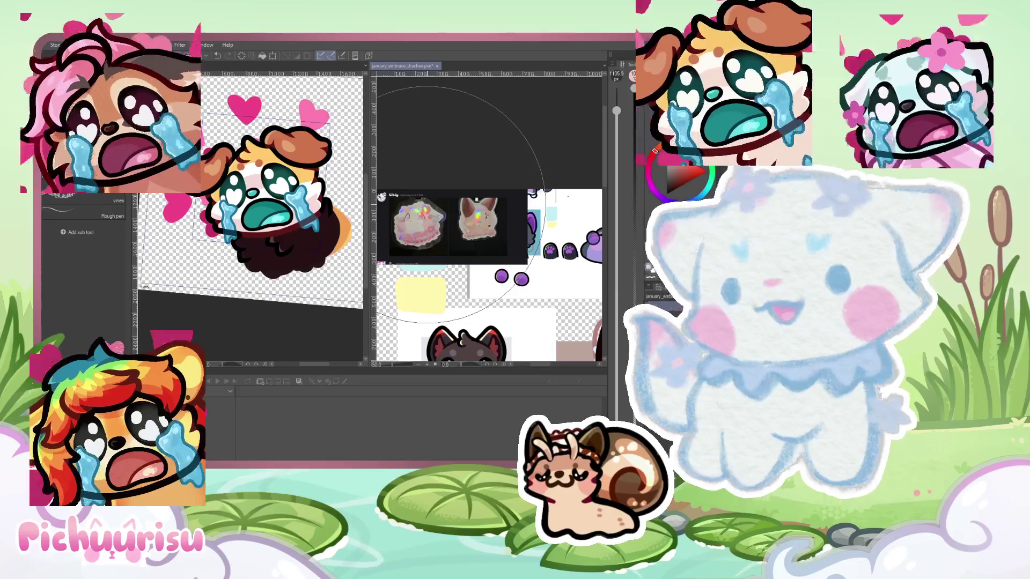
pyautogui.moveTo(432, 204); pyautogui.dragTo(512, 201)
pyautogui.scroll(5, 504, 203)
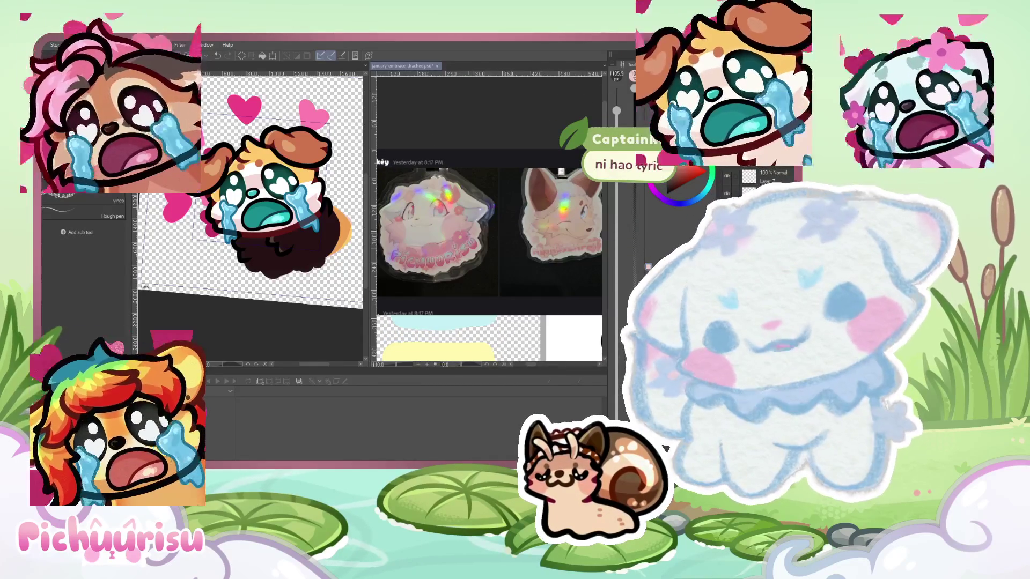
pyautogui.moveTo(372, 238); pyautogui.dragTo(329, 237)
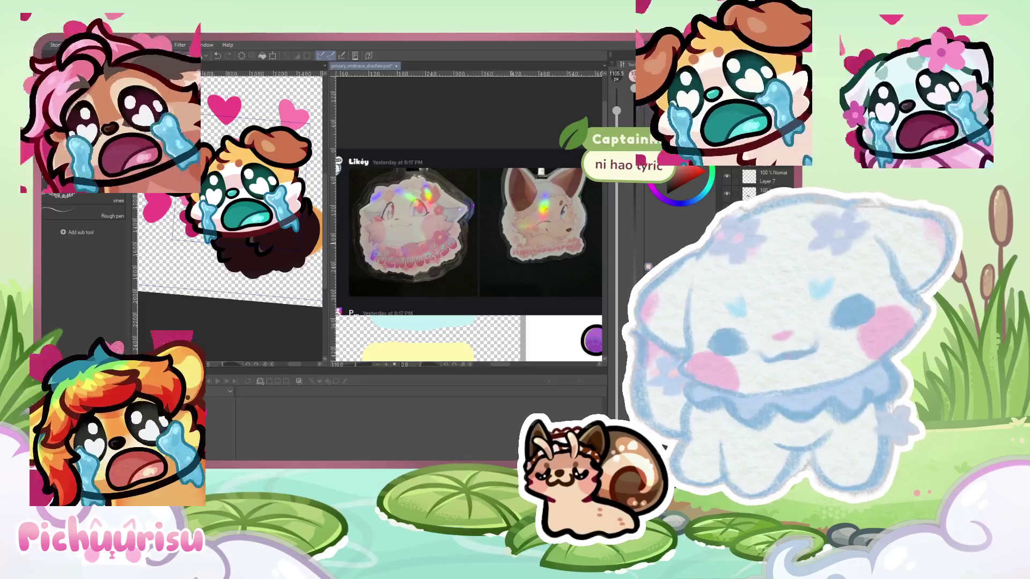
pyautogui.scroll(-4, 510, 247)
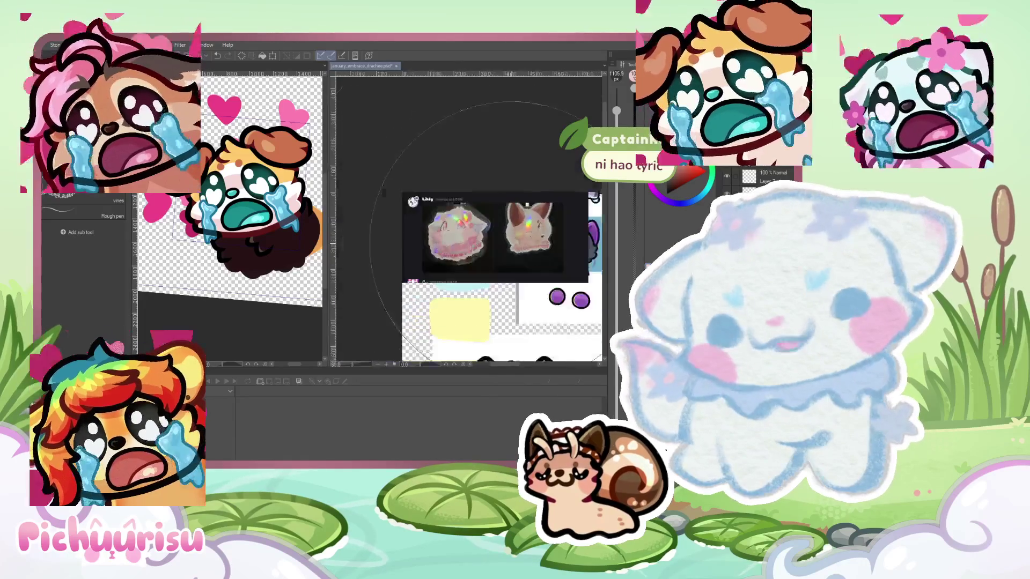
pyautogui.scroll(-3, 502, 237)
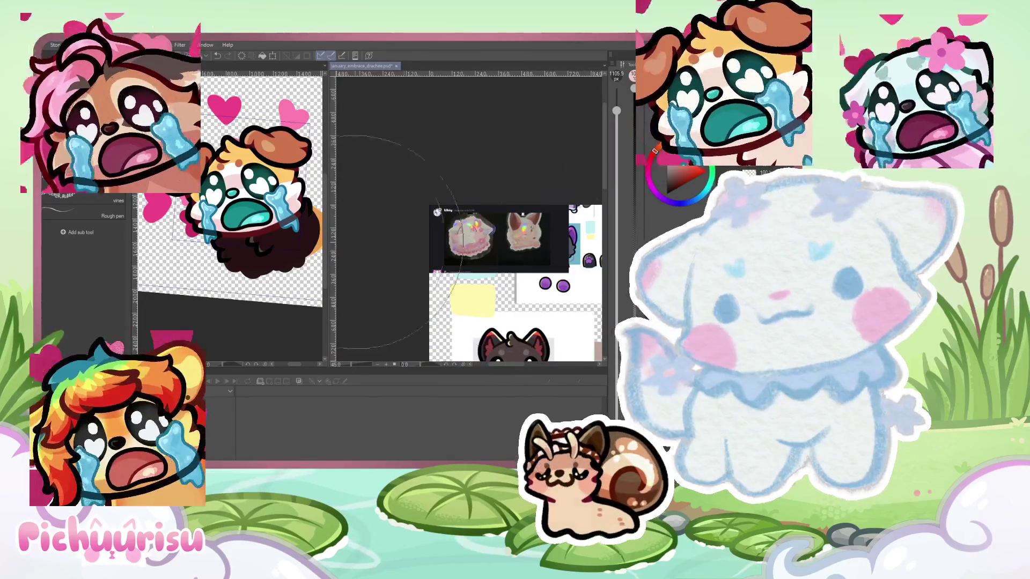
pyautogui.moveTo(329, 231); pyautogui.dragTo(552, 230)
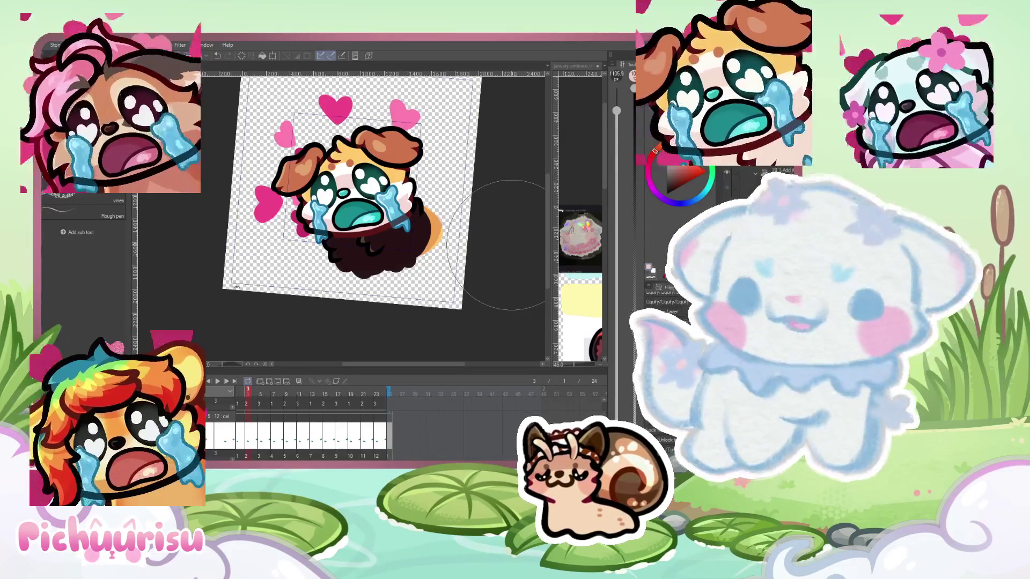
# Widen the reference pane beside the emote and zoom in on the dark wolf
pyautogui.scroll(-2, 516, 225)
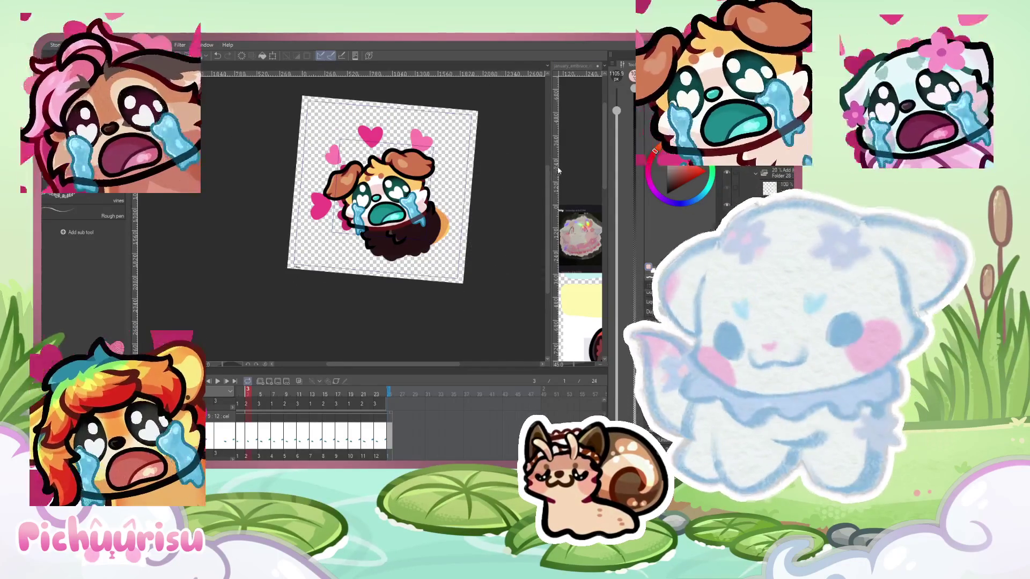
pyautogui.moveTo(558, 171); pyautogui.dragTo(491, 182)
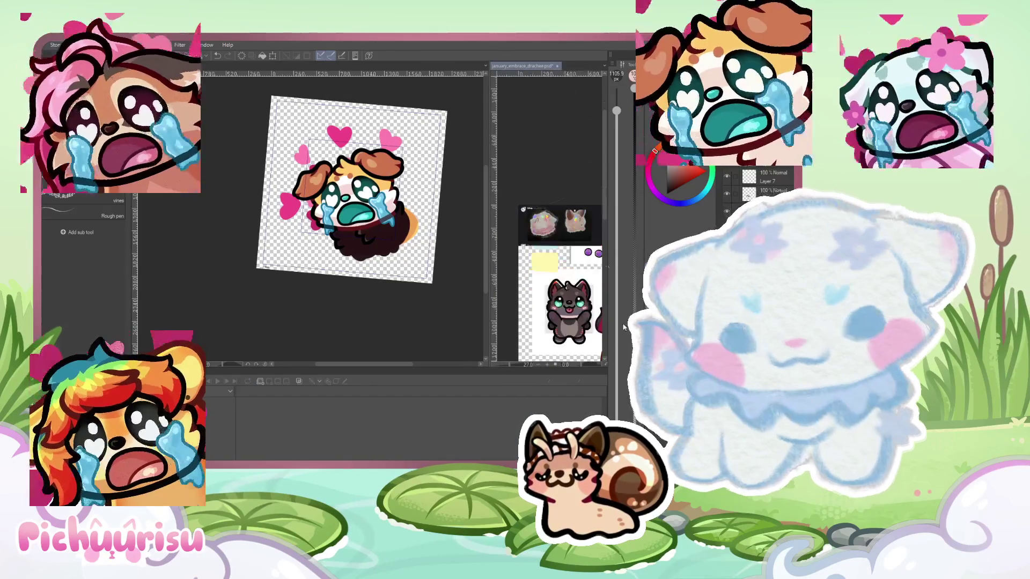
pyautogui.scroll(-2, 607, 264)
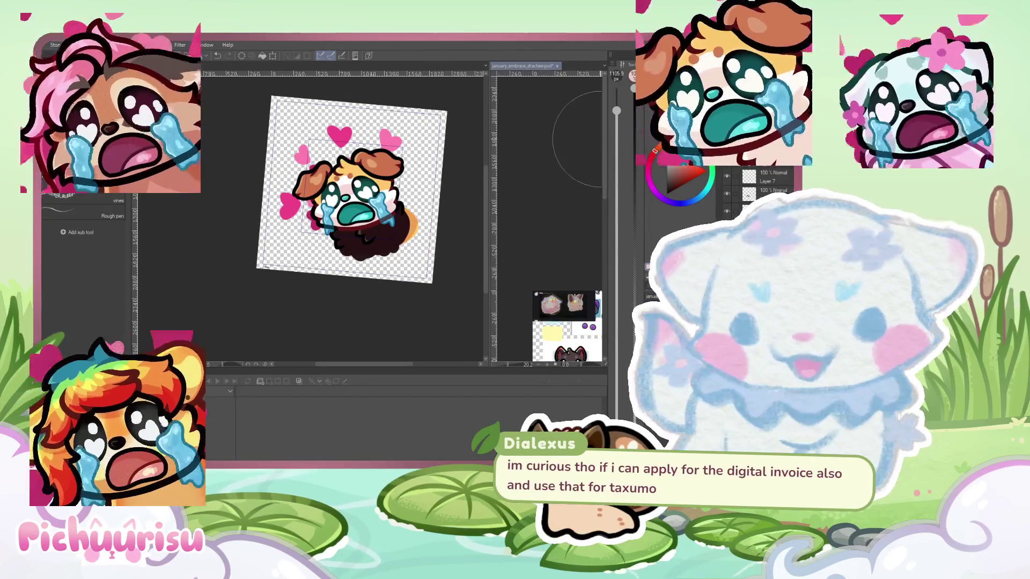
pyautogui.scroll(-3, 563, 214)
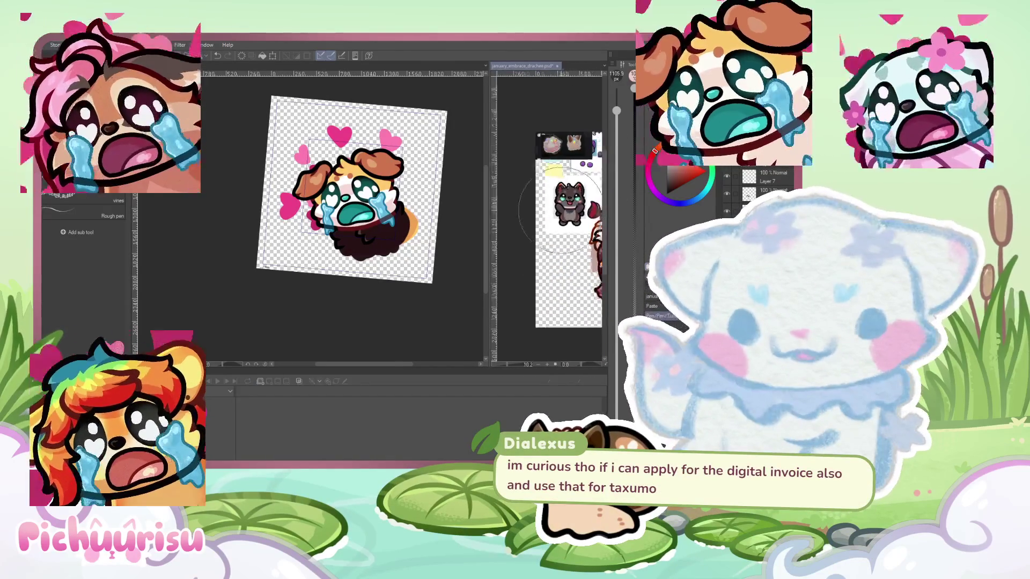
pyautogui.scroll(3, 560, 210)
pyautogui.scroll(2, 558, 209)
pyautogui.scroll(-5, 536, 231)
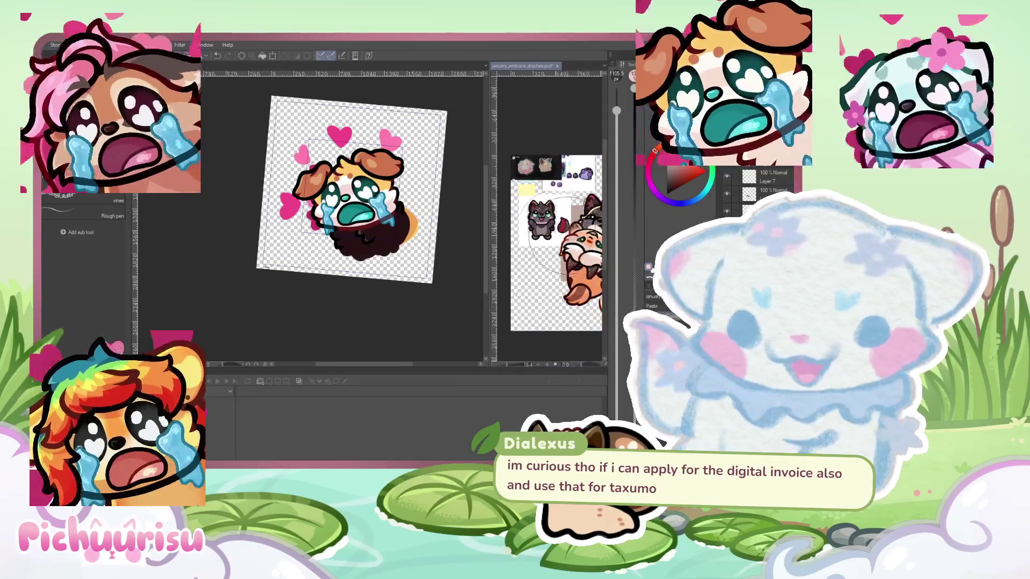
pyautogui.scroll(5, 553, 225)
pyautogui.scroll(3, 557, 214)
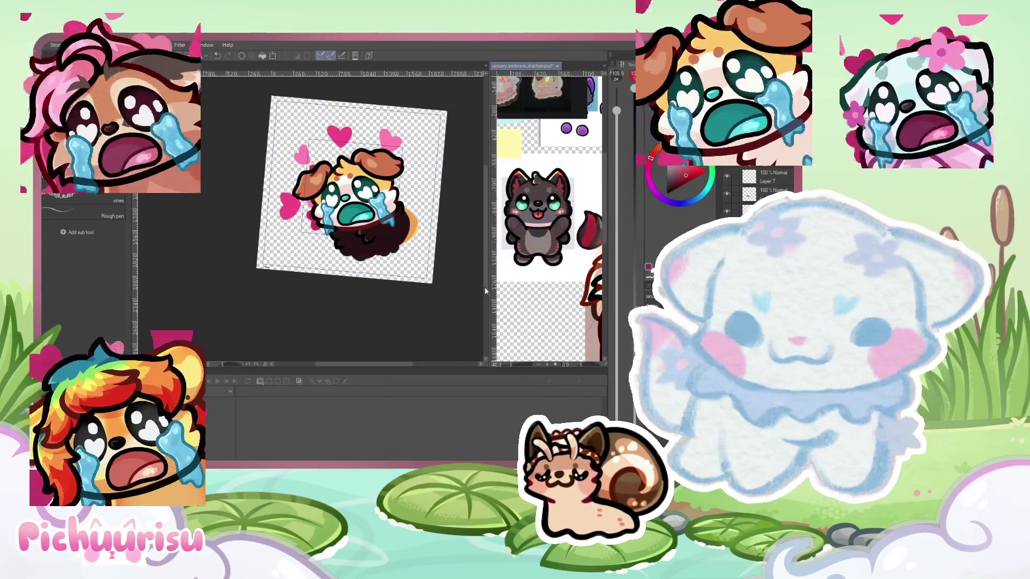
pyautogui.scroll(3, 375, 236)
# Set the brush size to 95 px and widen the reference pane again
pyautogui.click(617, 205)
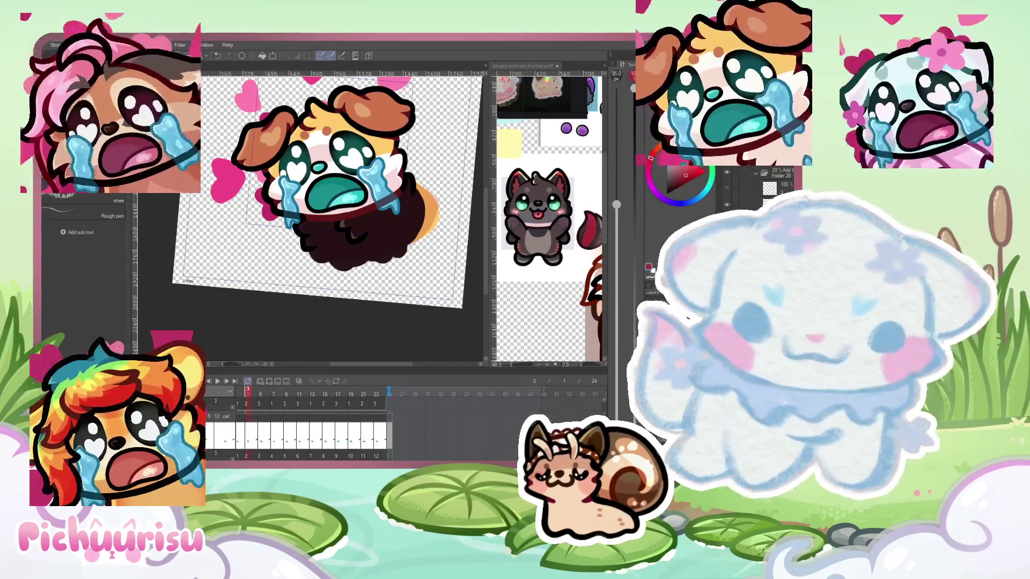
pyautogui.rightClick(751, 203)
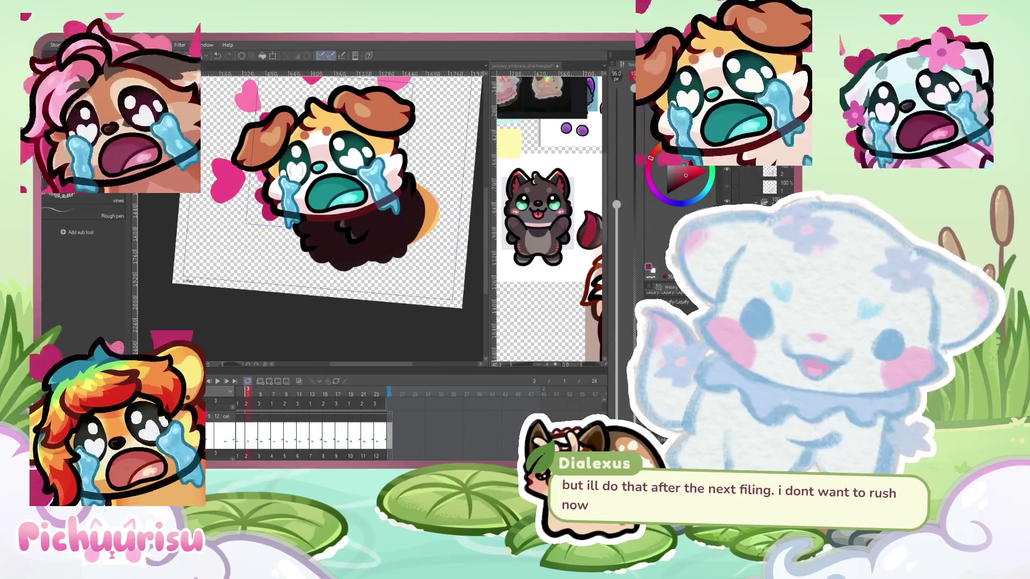
pyautogui.scroll(2, 281, 218)
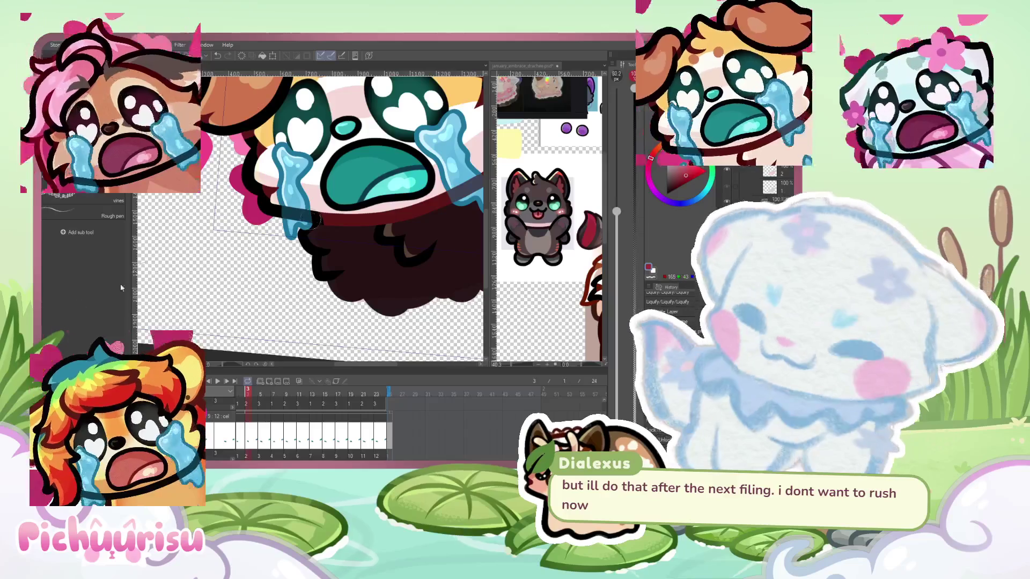
pyautogui.scroll(2, 300, 236)
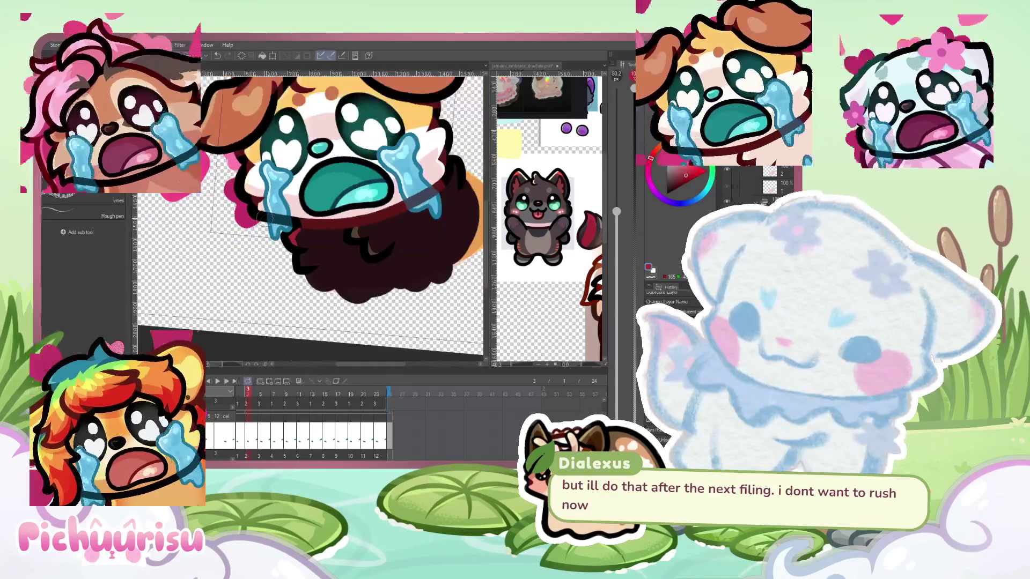
pyautogui.scroll(-4, 294, 248)
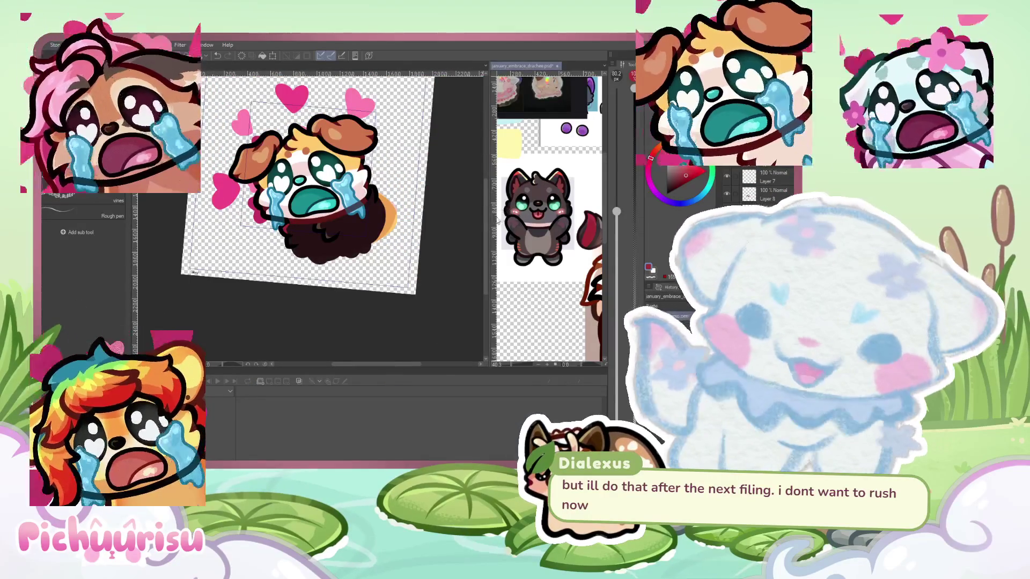
pyautogui.moveTo(505, 214); pyautogui.dragTo(389, 214)
# Zoom out the reference canvas to show the larger dark wolf drawing with orange chest tufts
pyautogui.scroll(-2, 388, 214)
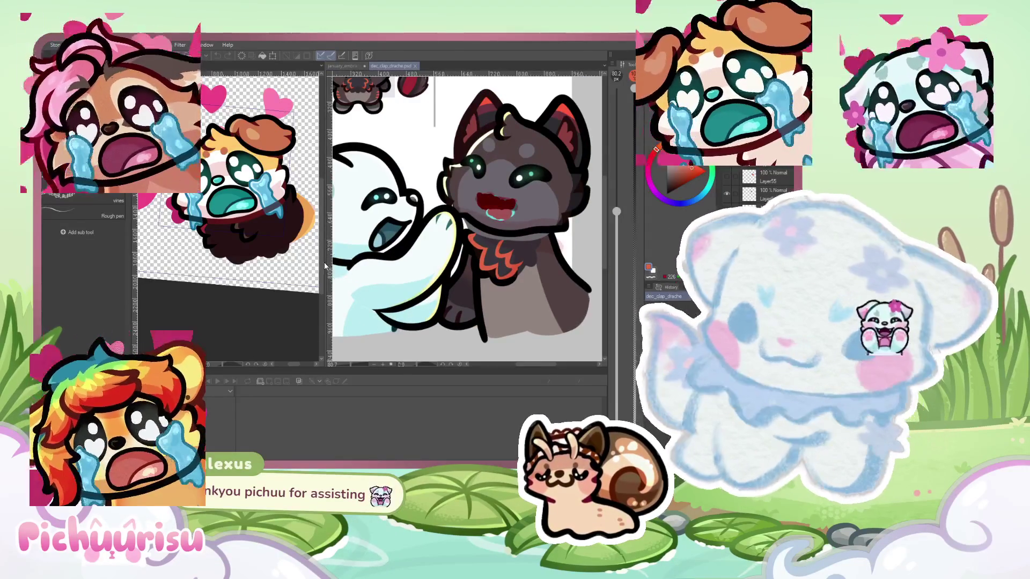
# Widen the emote pane and paint an orange-red tuft across the dog's dark chest fur
pyautogui.moveTo(325, 266); pyautogui.dragTo(500, 260)
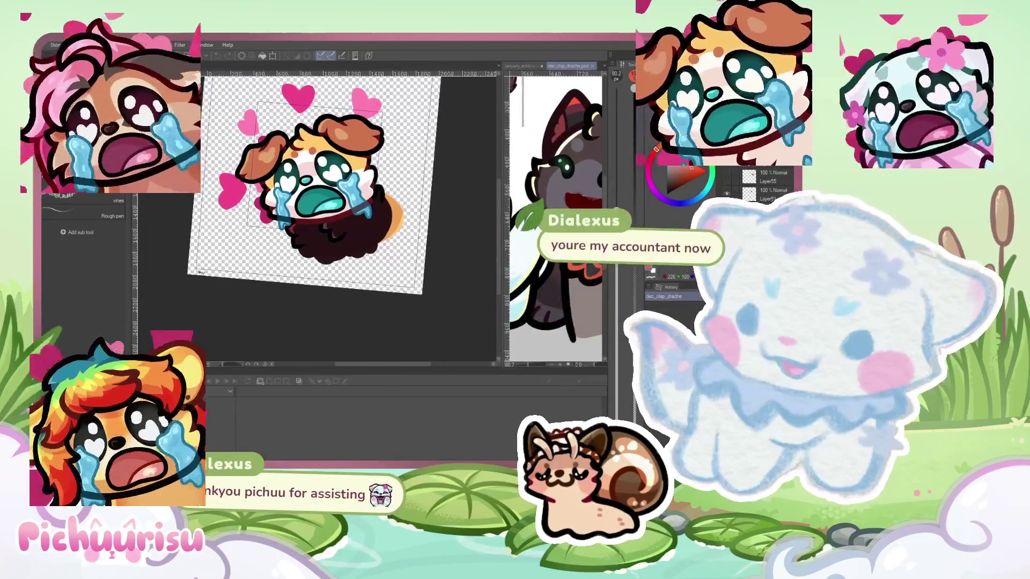
pyautogui.scroll(3, 322, 188)
pyautogui.scroll(5, 236, 213)
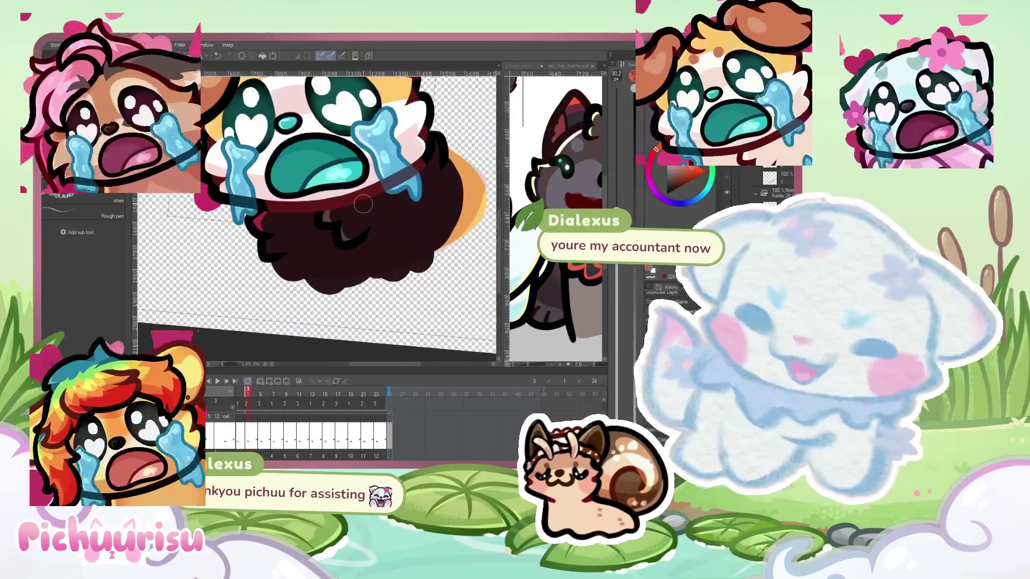
pyautogui.scroll(1, 236, 214)
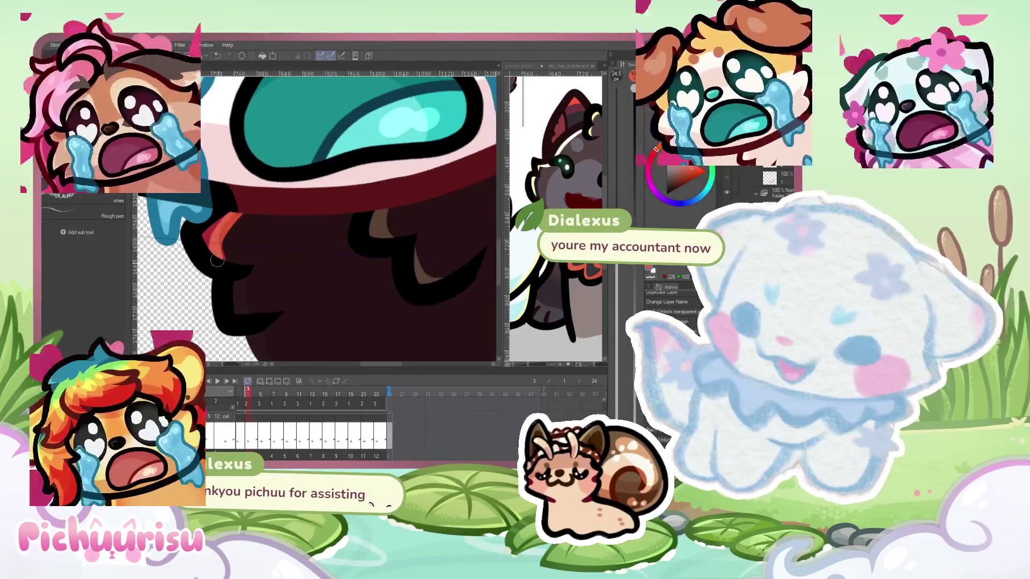
pyautogui.click(214, 241)
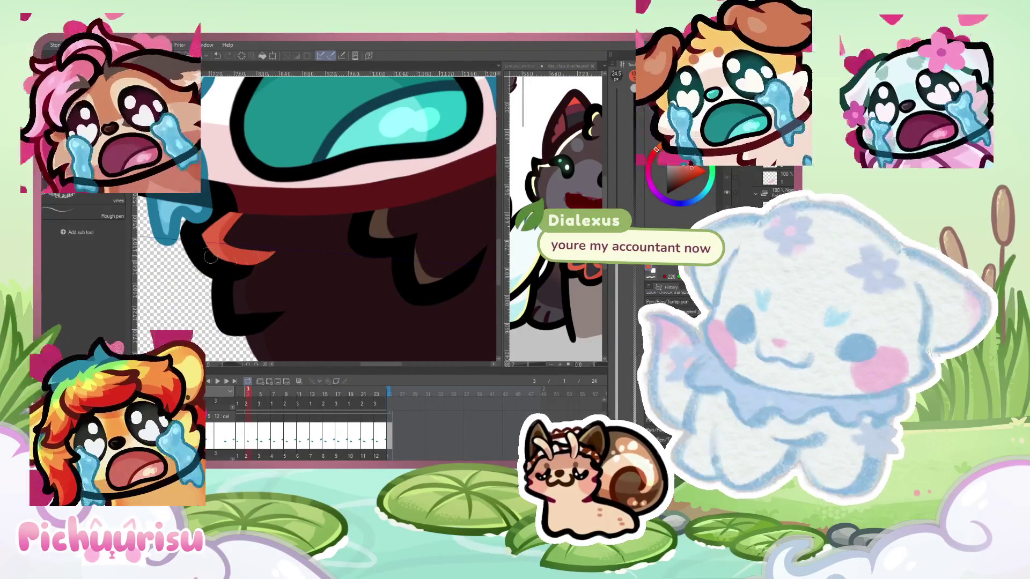
pyautogui.scroll(-1, 232, 278)
pyautogui.click(265, 246)
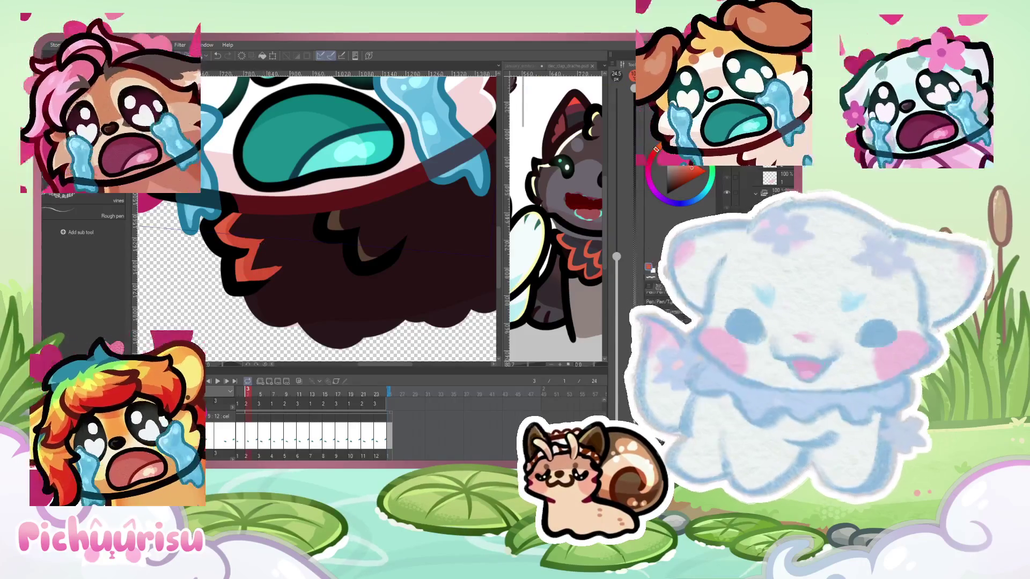
# Advance two animation frames and add orange-red tufts along the lower chest fur
pyautogui.press('Right')
pyautogui.press('Right')
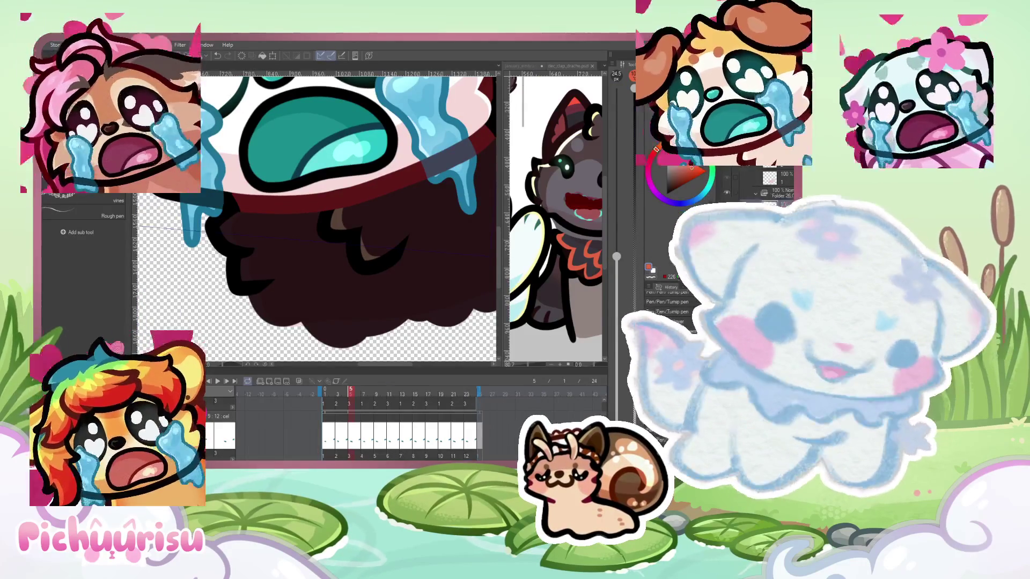
pyautogui.press('Right')
pyautogui.press('Right')
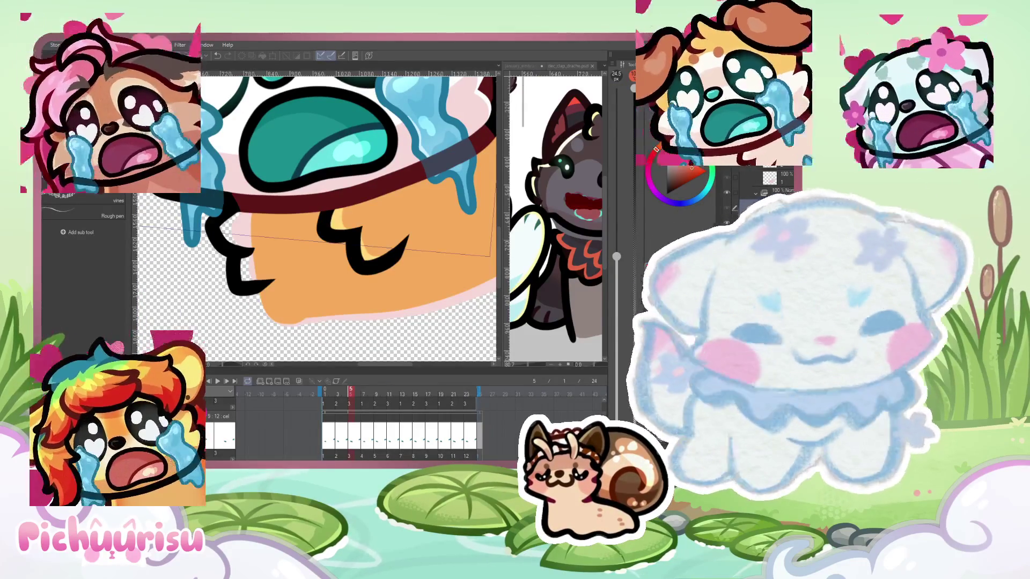
pyautogui.scroll(-2, 277, 253)
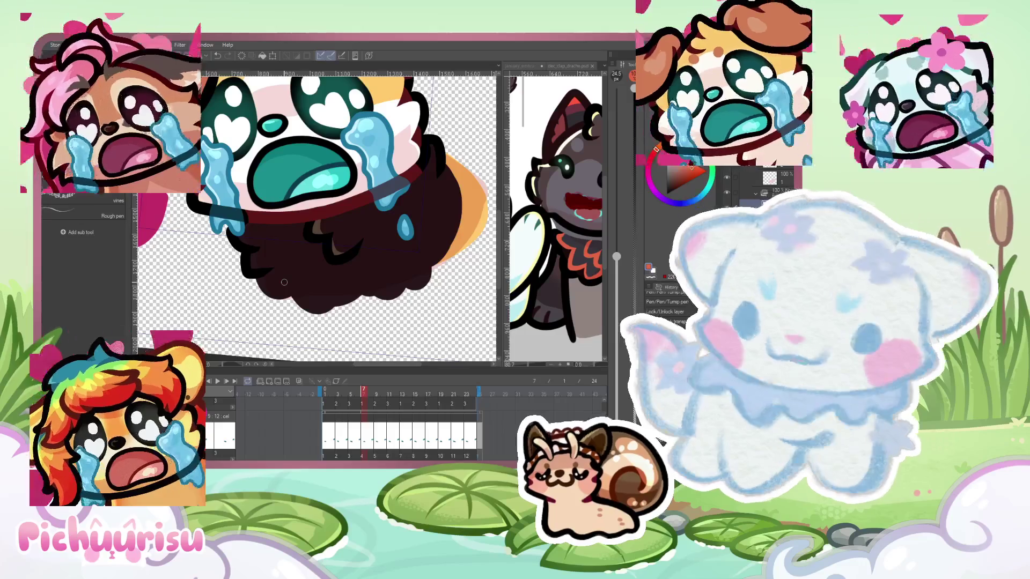
pyautogui.scroll(3, 261, 206)
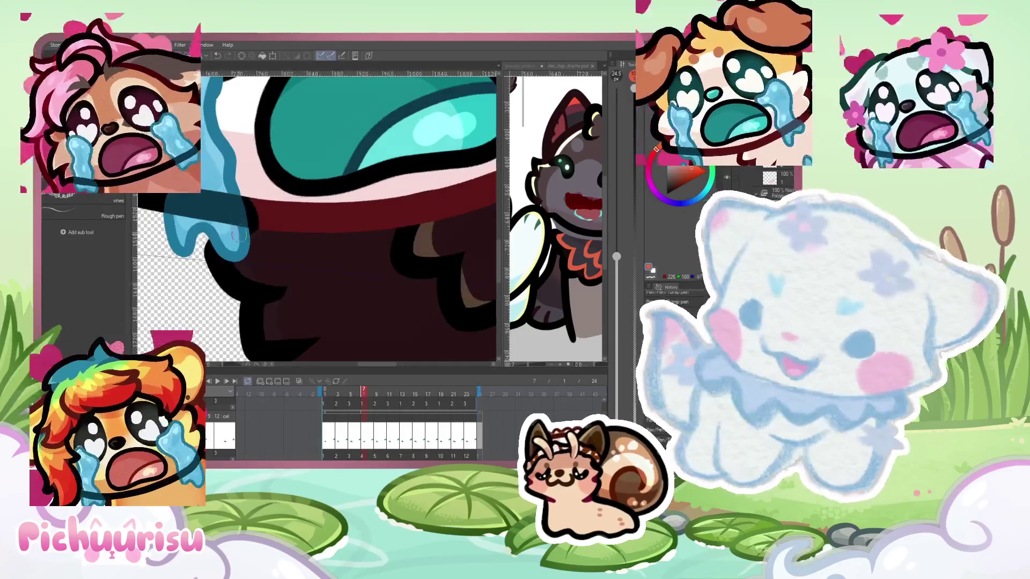
pyautogui.scroll(-3, 243, 176)
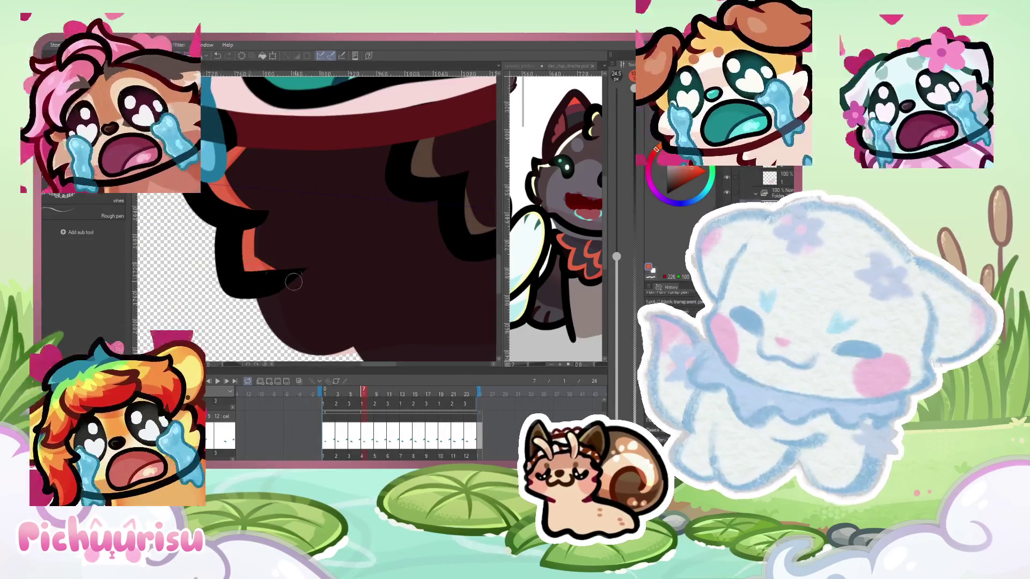
pyautogui.moveTo(285, 273)
pyautogui.mouseDown()
pyautogui.moveTo(284, 290)
pyautogui.moveTo(278, 253)
pyautogui.mouseUp()
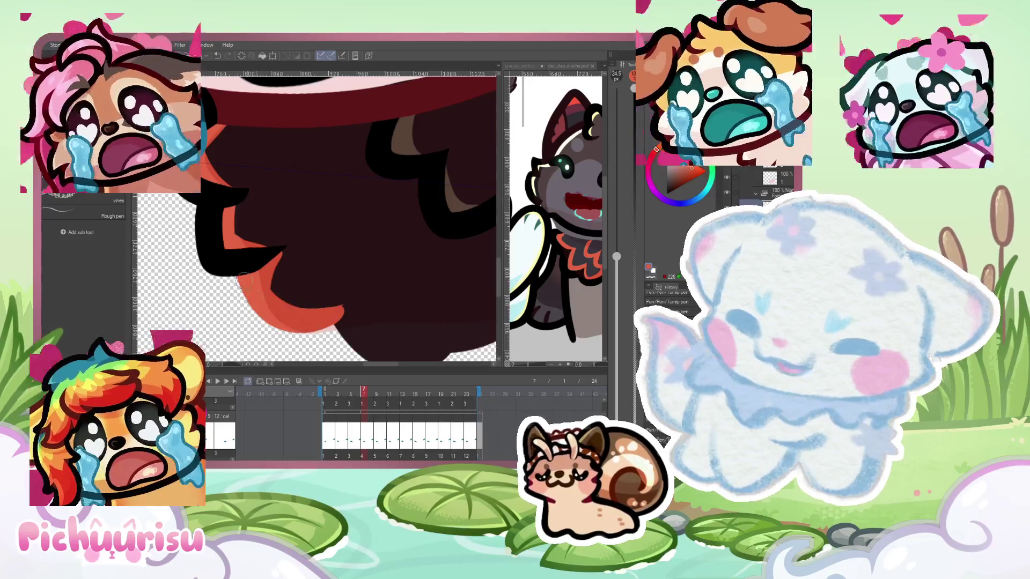
# Paint dark fur over part of the orange zigzag tuft on the chest
pyautogui.scroll(-2, 239, 272)
pyautogui.scroll(3, 285, 268)
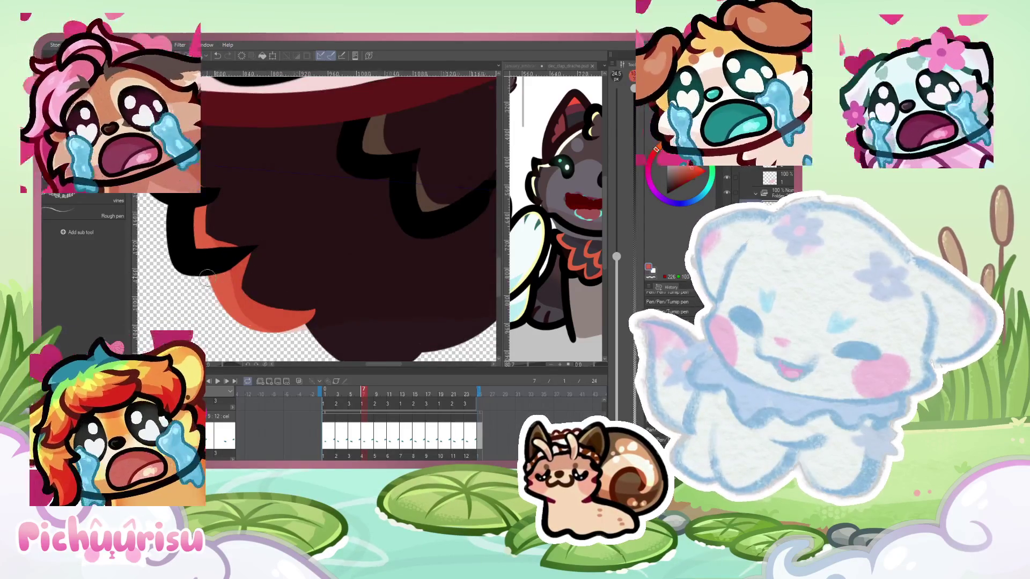
pyautogui.scroll(-3, 215, 283)
pyautogui.scroll(2, 274, 206)
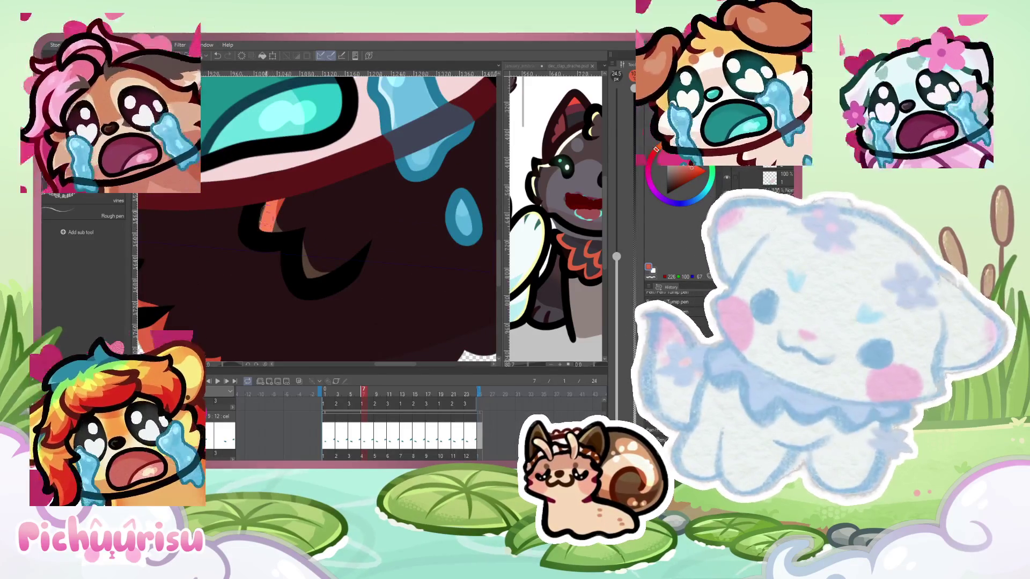
pyautogui.scroll(-3, 308, 201)
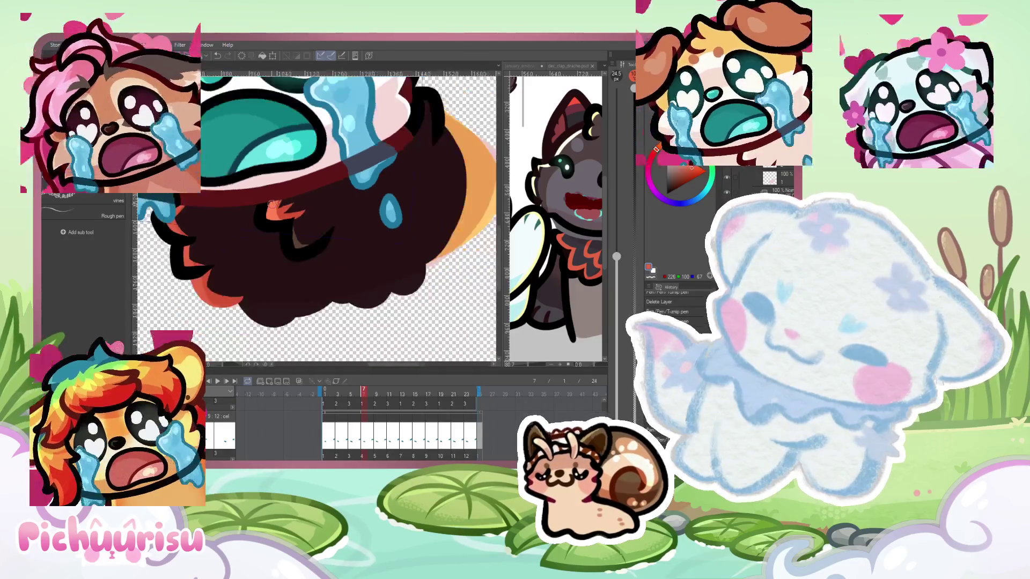
pyautogui.scroll(2, 306, 213)
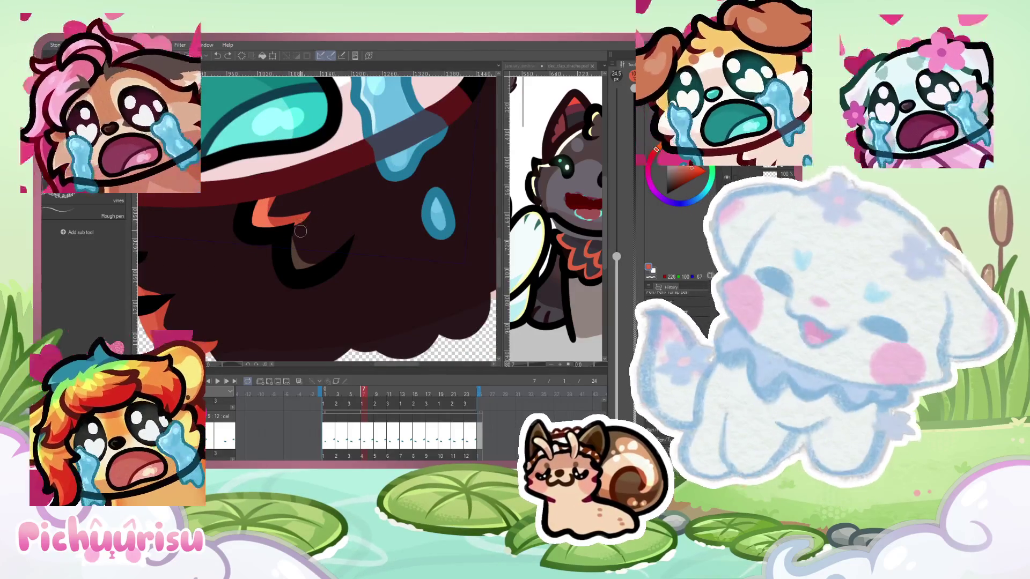
pyautogui.scroll(2, 290, 268)
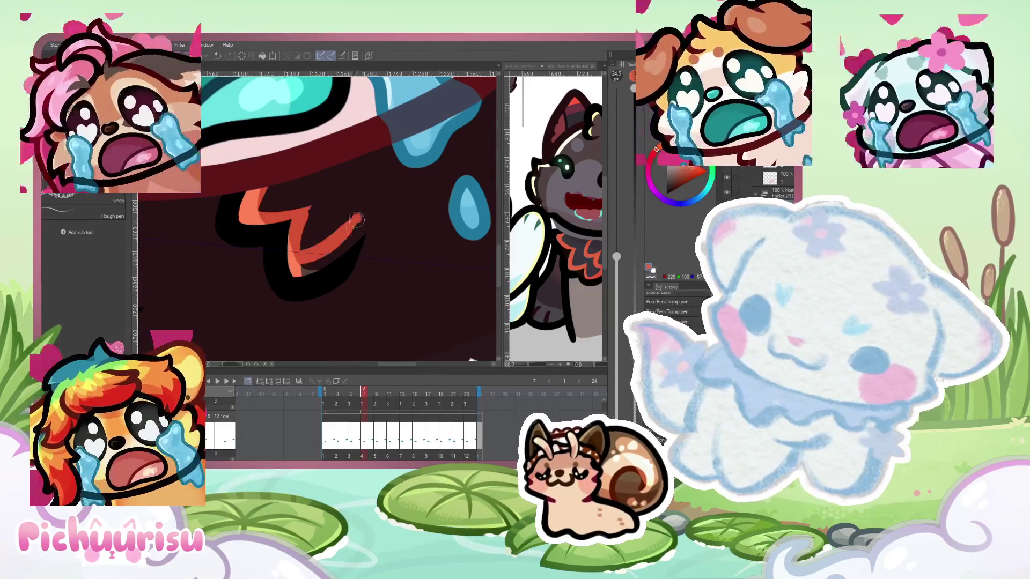
pyautogui.scroll(-2, 342, 228)
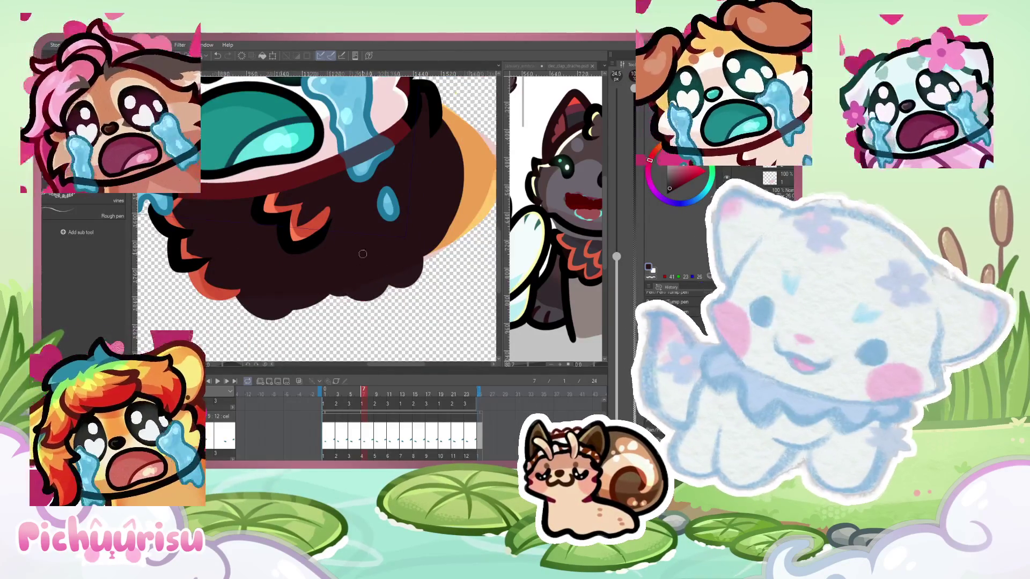
pyautogui.scroll(2, 330, 212)
pyautogui.scroll(1, 263, 188)
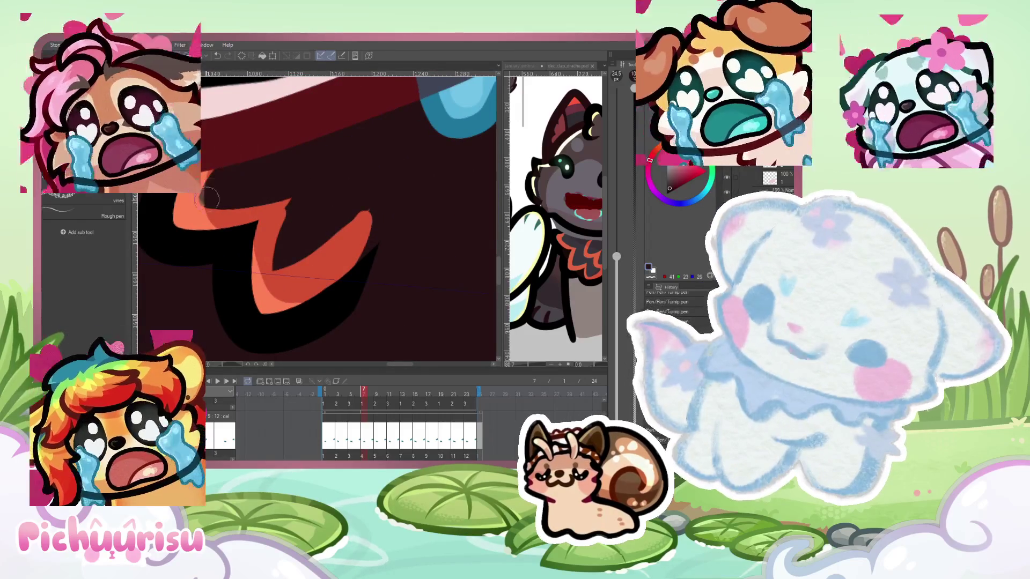
pyautogui.moveTo(286, 231); pyautogui.dragTo(372, 197)
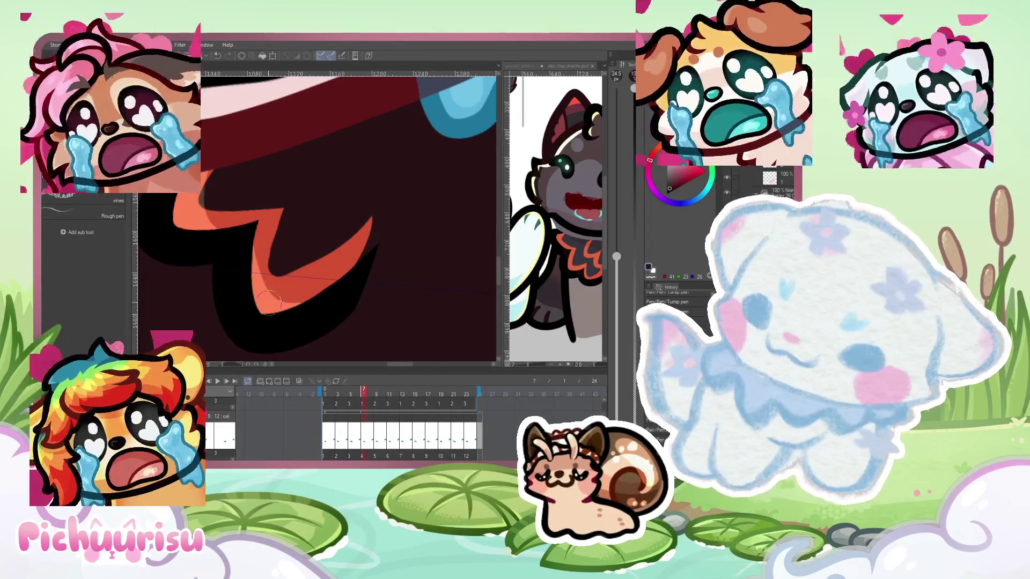
# Zoom out to review the whole emote with its recoloured chest
pyautogui.scroll(-5, 271, 297)
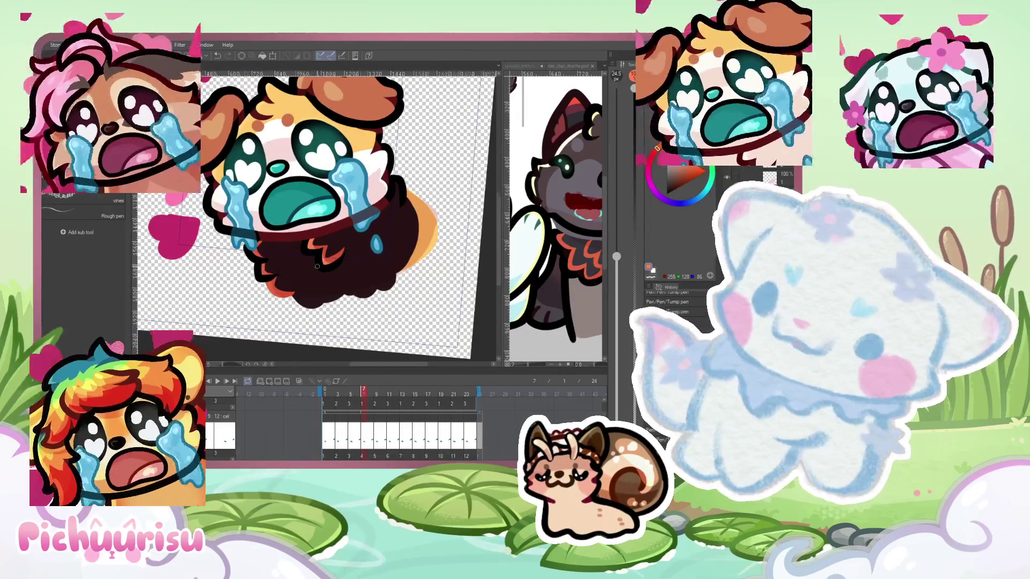
pyautogui.scroll(4, 317, 266)
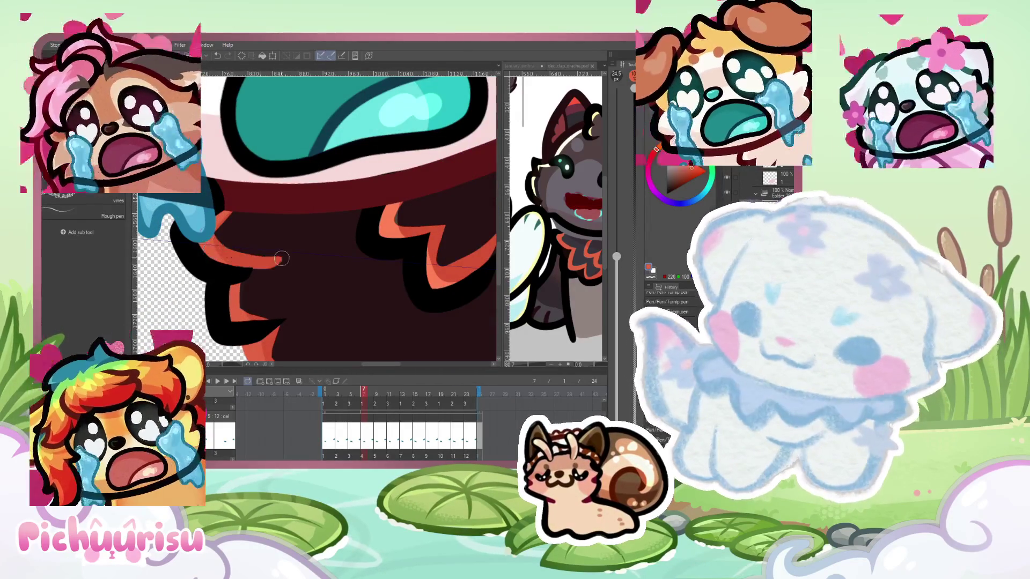
pyautogui.scroll(-2, 228, 274)
pyautogui.scroll(1, 265, 269)
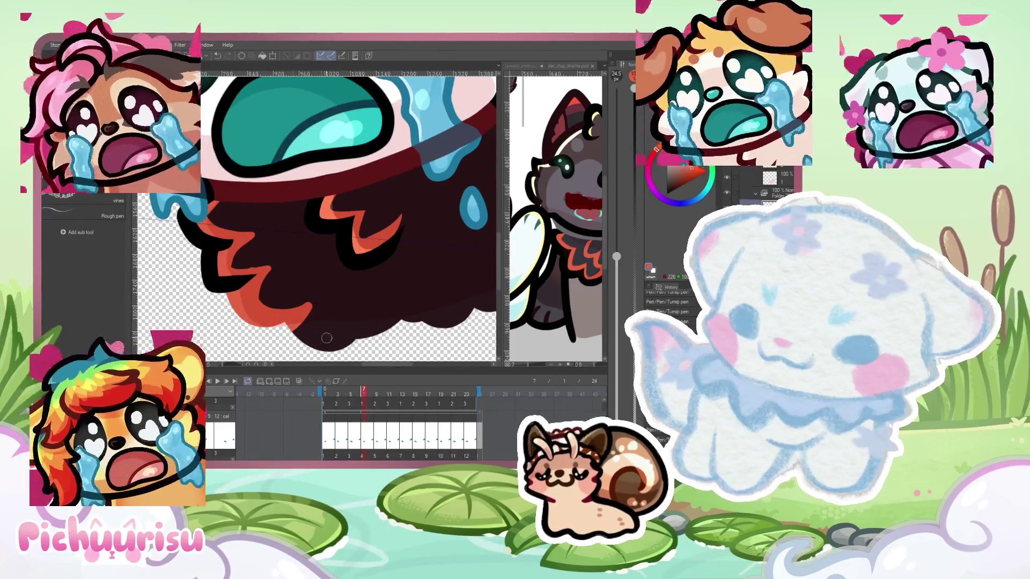
pyautogui.scroll(1, 267, 277)
pyautogui.scroll(1, 257, 224)
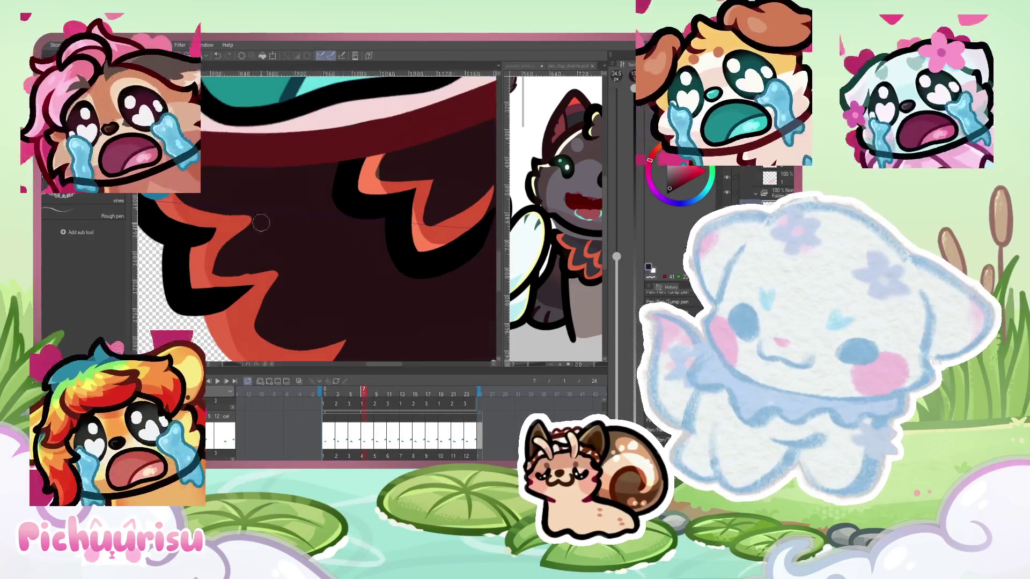
pyautogui.scroll(-1, 244, 226)
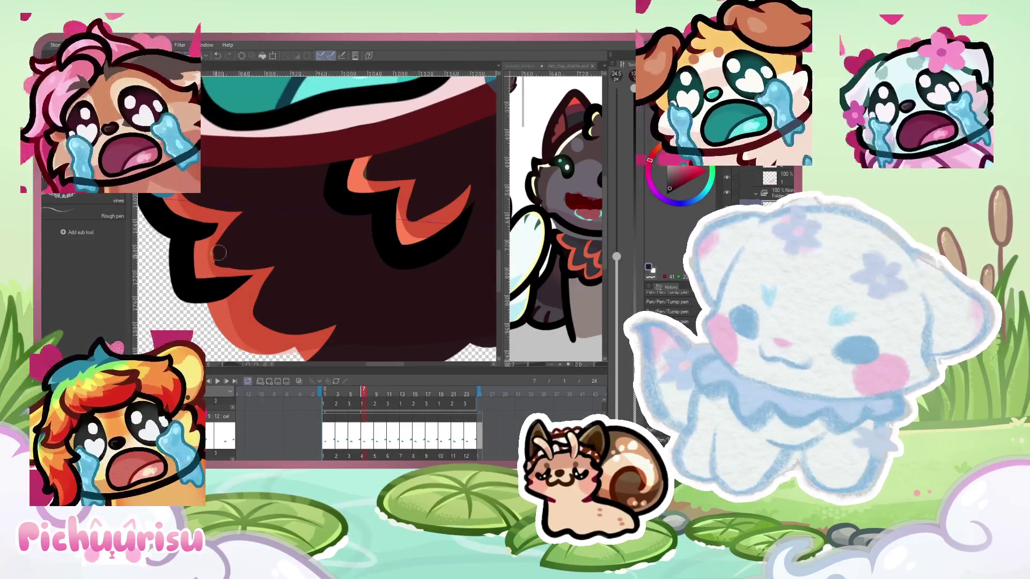
pyautogui.scroll(-2, 217, 271)
pyautogui.scroll(-1, 218, 306)
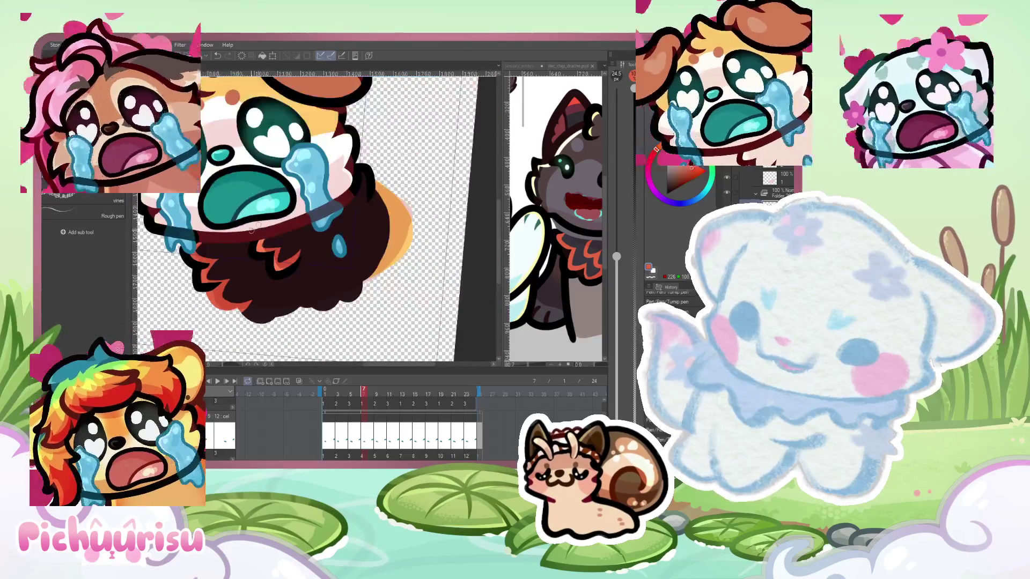
pyautogui.scroll(2, 354, 192)
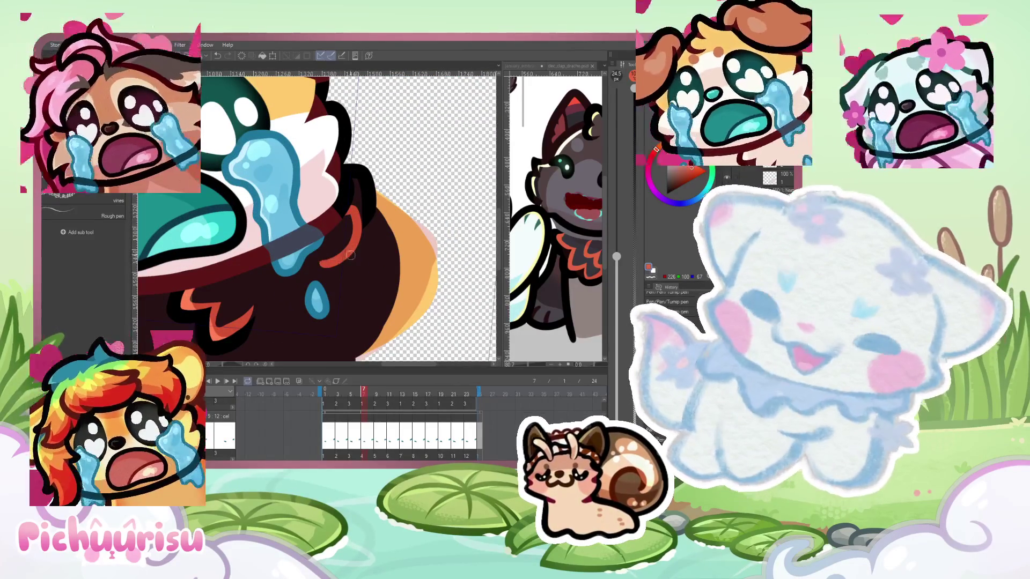
pyautogui.scroll(-1, 294, 238)
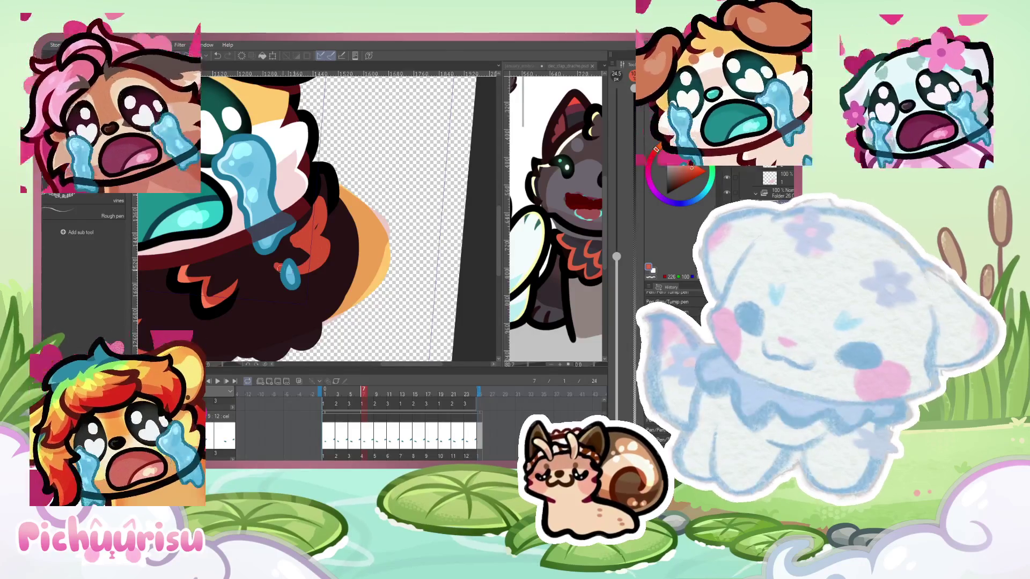
pyautogui.scroll(1, 301, 227)
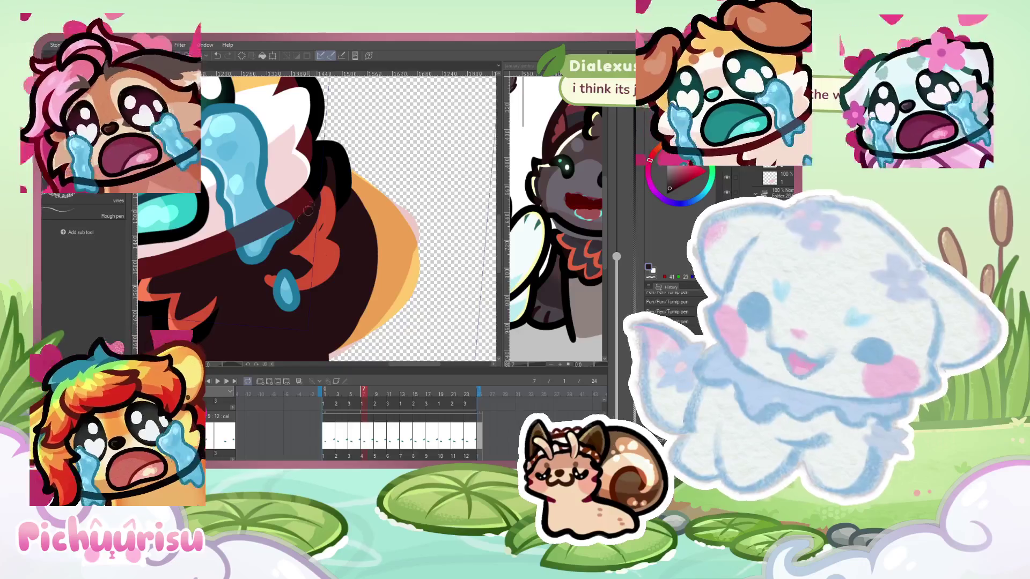
pyautogui.scroll(1, 279, 251)
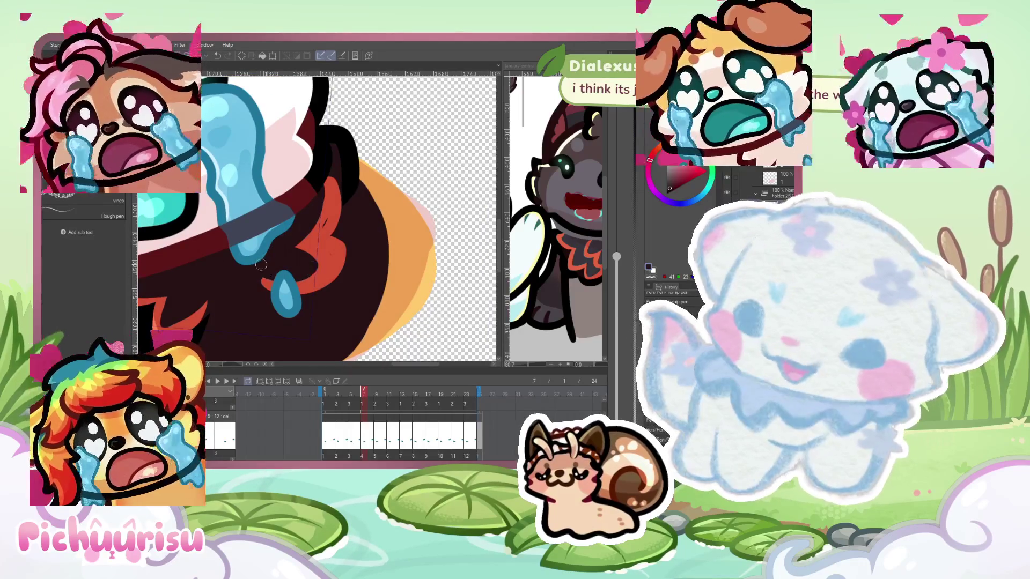
pyautogui.scroll(-2, 260, 265)
pyautogui.scroll(3, 236, 261)
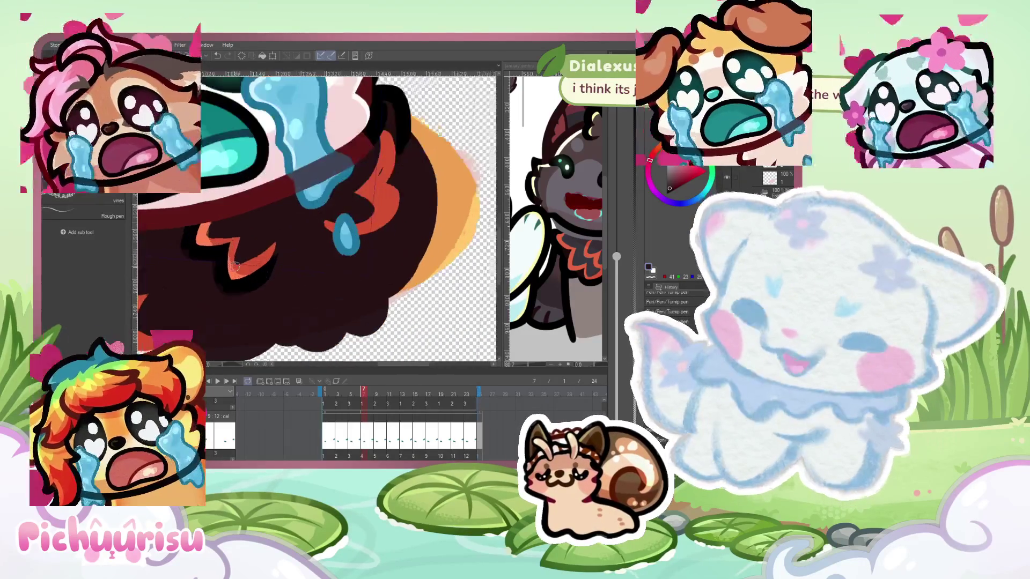
pyautogui.scroll(-2, 213, 302)
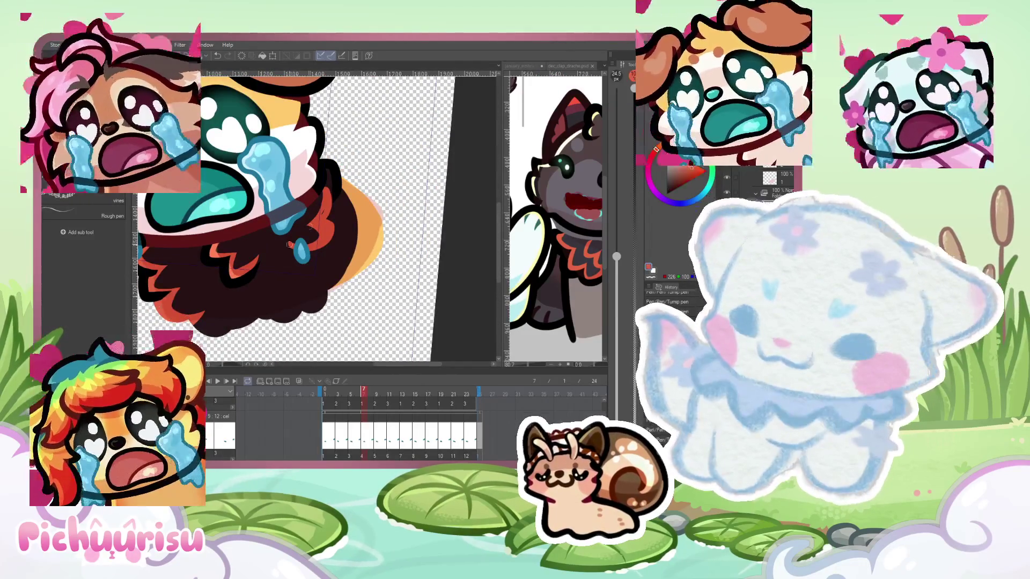
pyautogui.scroll(2, 261, 262)
pyautogui.scroll(1, 311, 220)
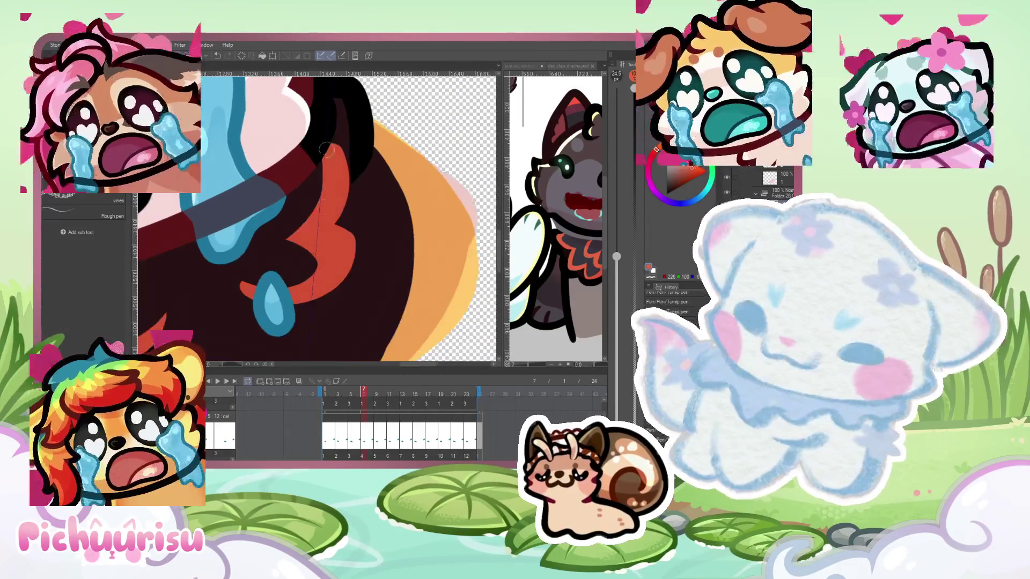
pyautogui.scroll(-5, 283, 172)
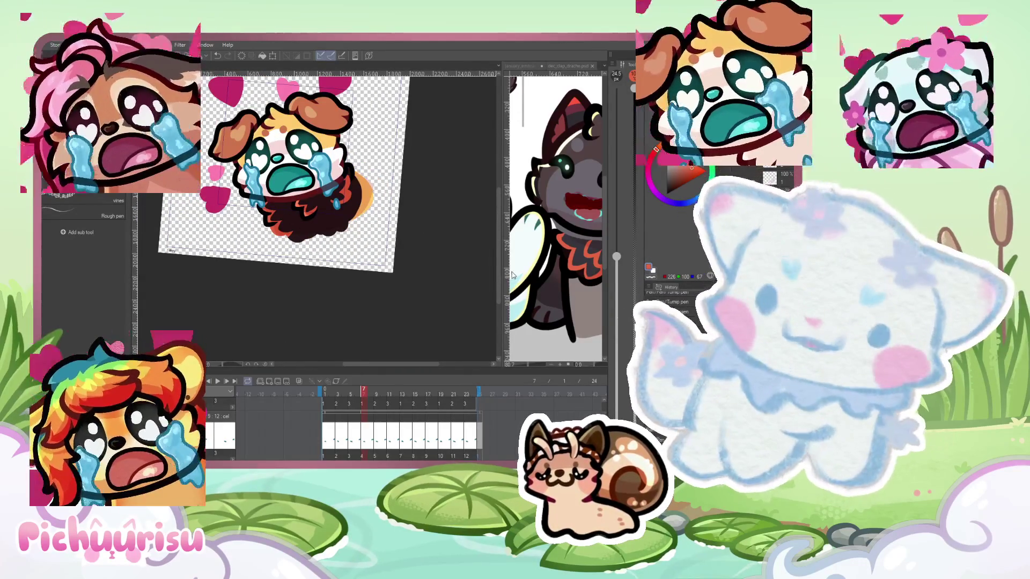
# Check the reference drawing document, then return to the animation document
pyautogui.click(562, 262)
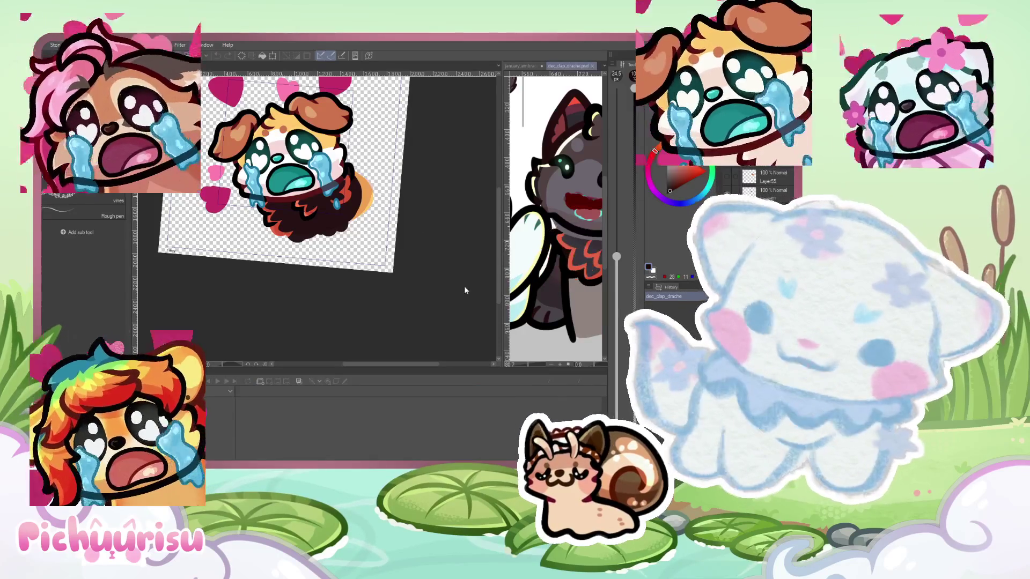
pyautogui.hotkey('ctrl', 'Tab')
pyautogui.scroll(1, 350, 210)
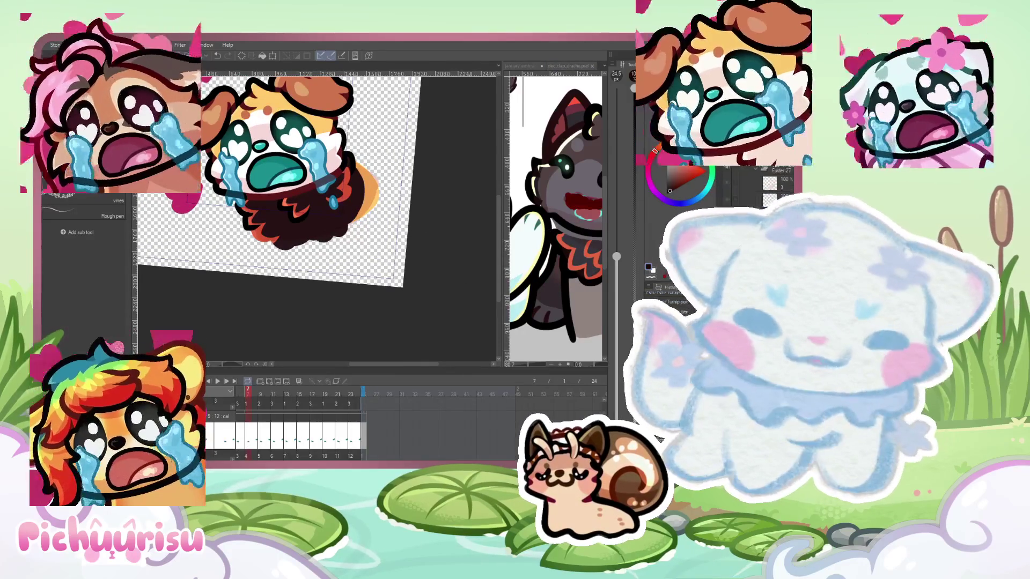
pyautogui.scroll(2, 240, 196)
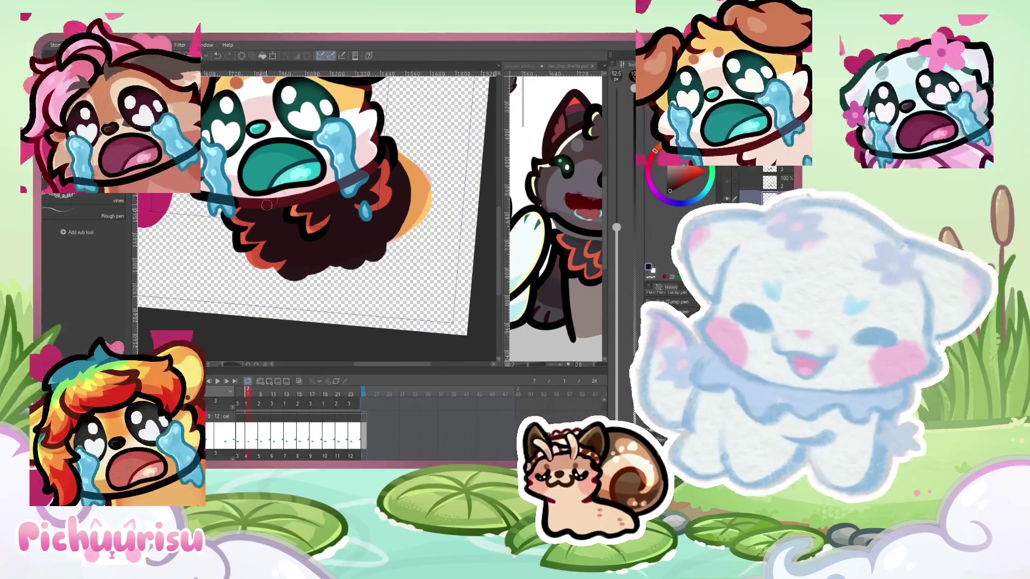
pyautogui.scroll(3, 243, 224)
pyautogui.scroll(-1, 243, 225)
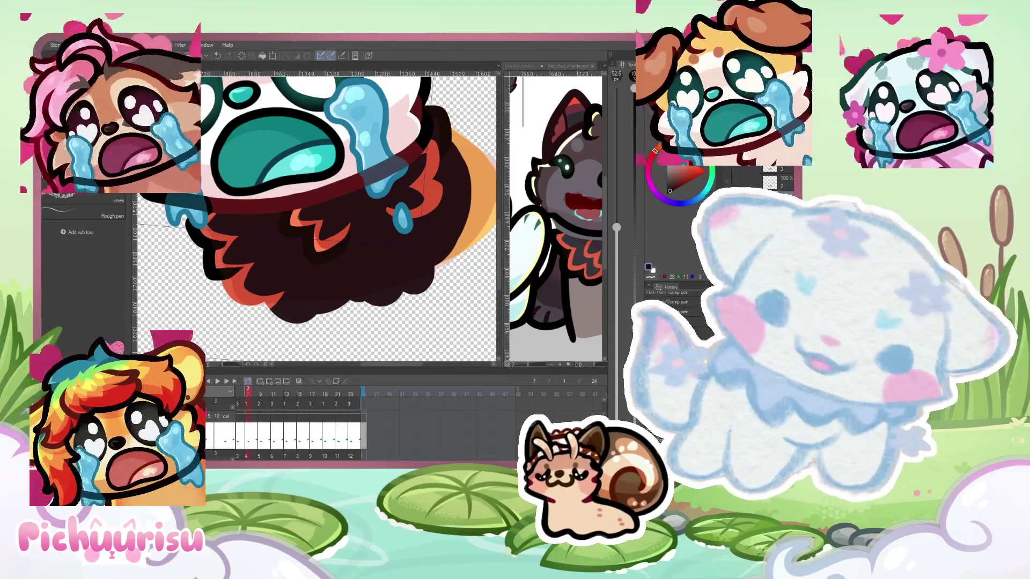
# Enlarge the brush to about 262 px and compare frames 5 and 7 for orange chest fur
pyautogui.press('Right')
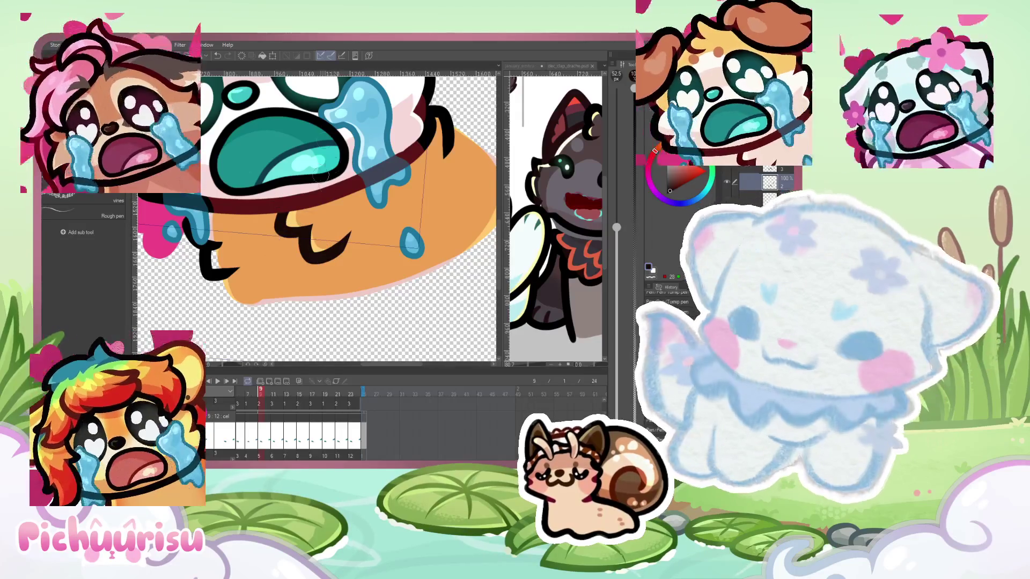
pyautogui.moveTo(316, 219); pyautogui.dragTo(357, 220)
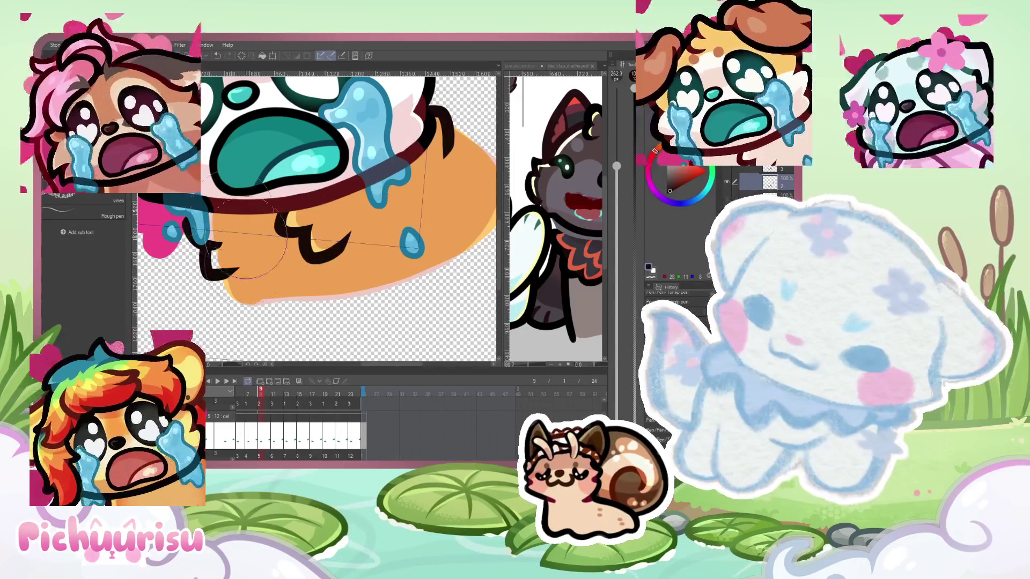
pyautogui.click(248, 394)
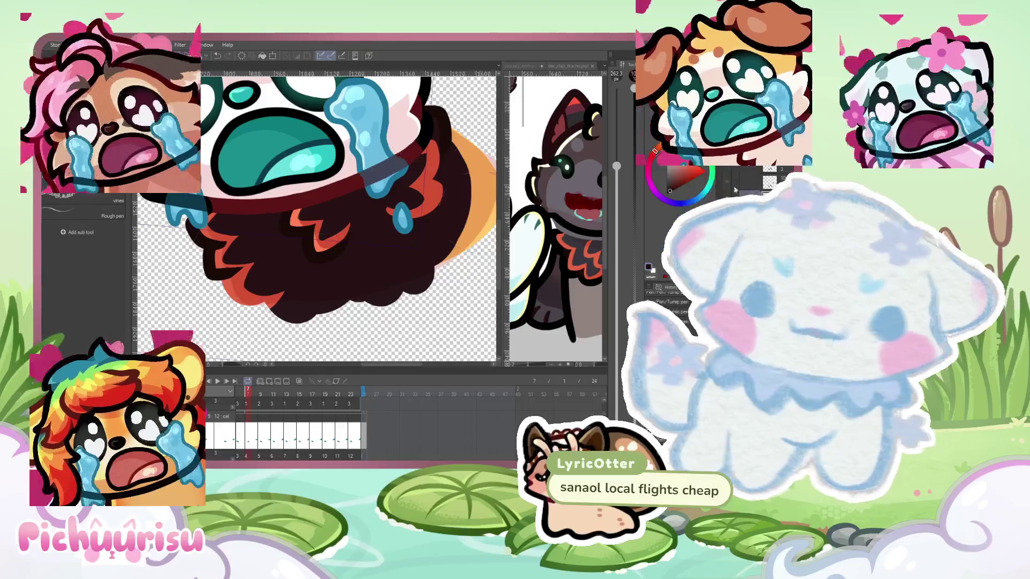
pyautogui.click(235, 394)
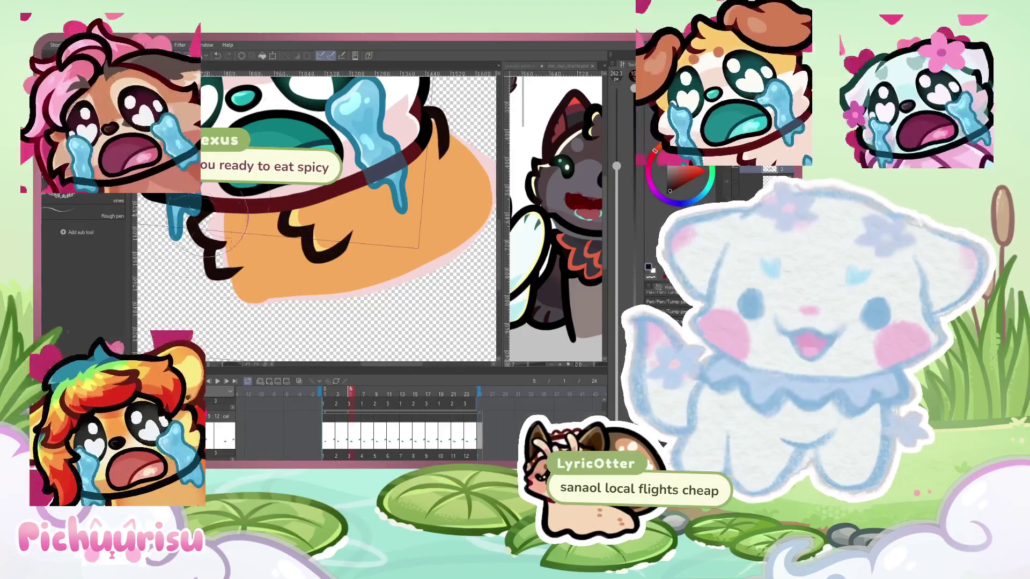
pyautogui.moveTo(275, 272); pyautogui.dragTo(376, 322)
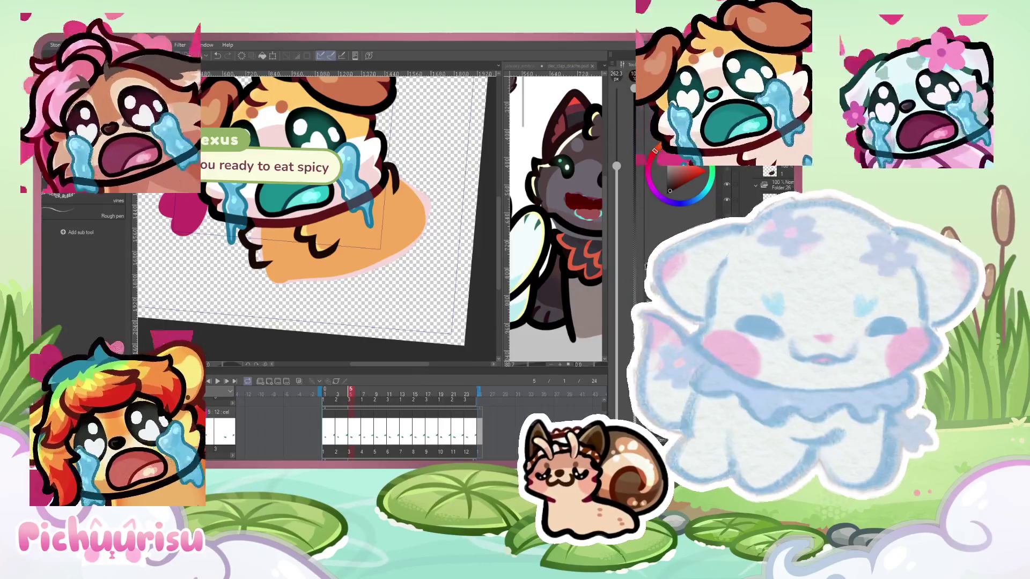
pyautogui.press('Right')
pyautogui.press('Right')
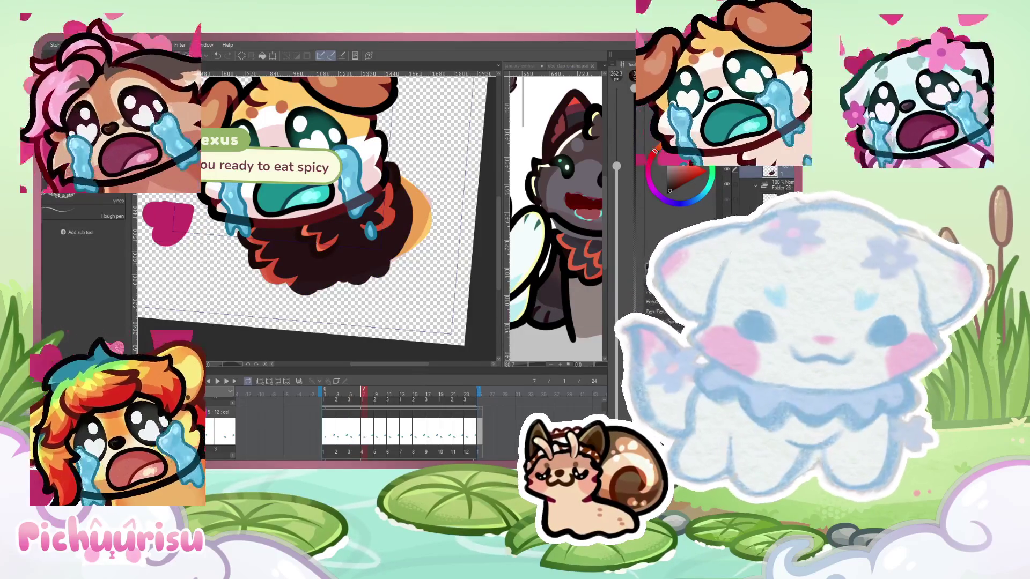
# Select the fur layer, advance to the next frame, and rotate the view onto the dog's chest
pyautogui.click(784, 184)
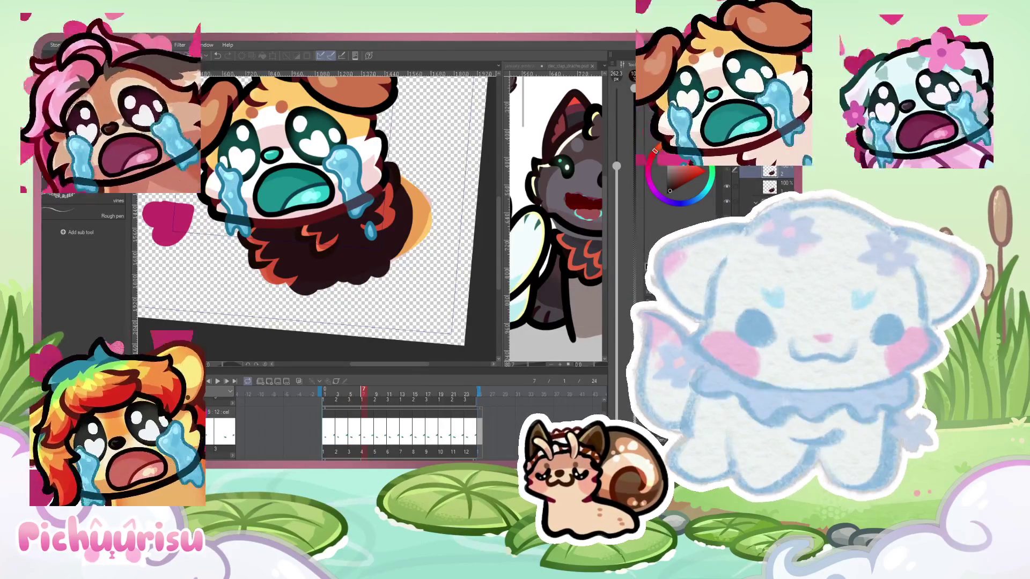
pyautogui.press('Right')
pyautogui.press('Right')
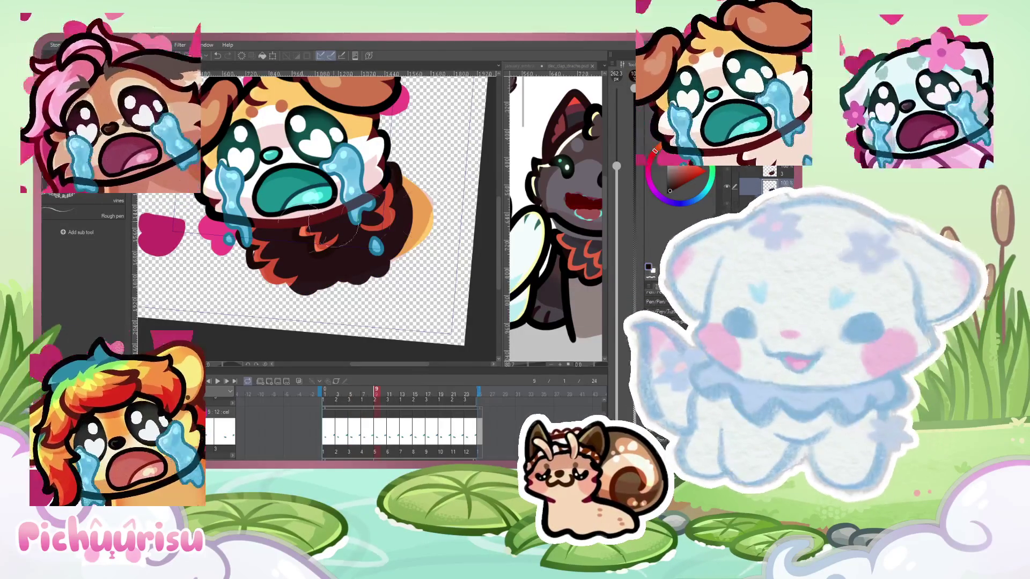
pyautogui.scroll(2, 238, 253)
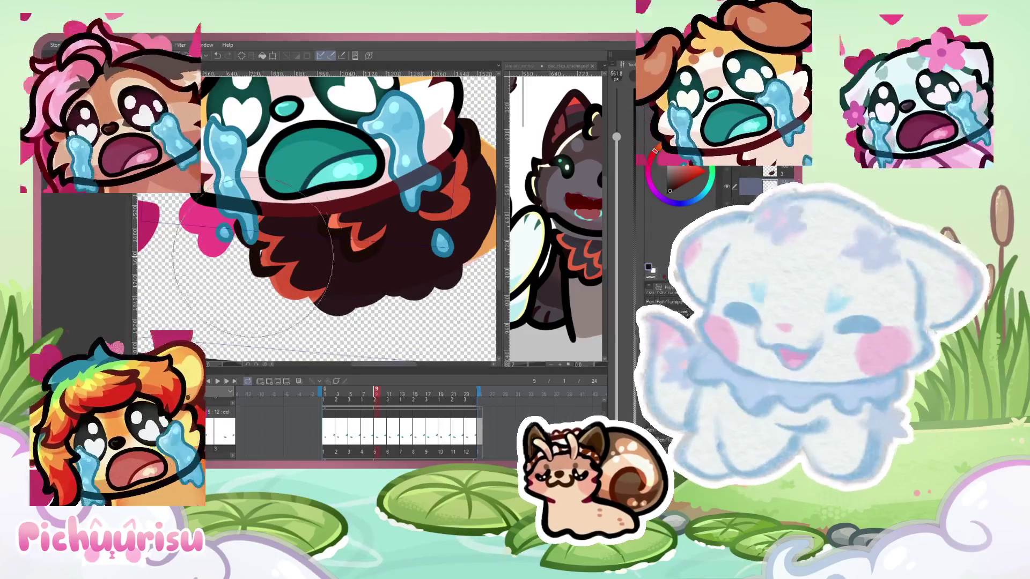
pyautogui.scroll(1, 231, 284)
pyautogui.scroll(-2, 182, 279)
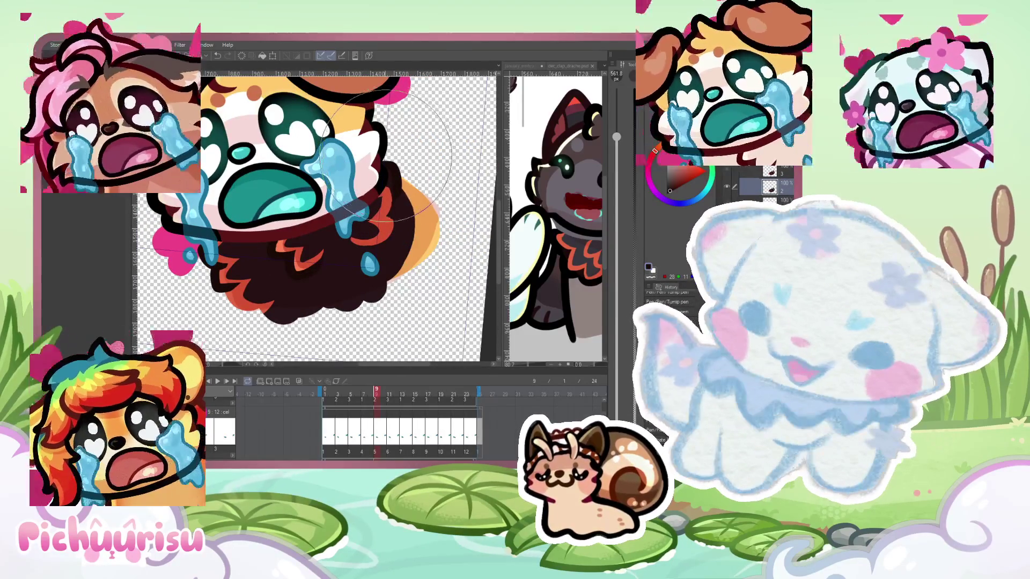
pyautogui.scroll(2, 198, 257)
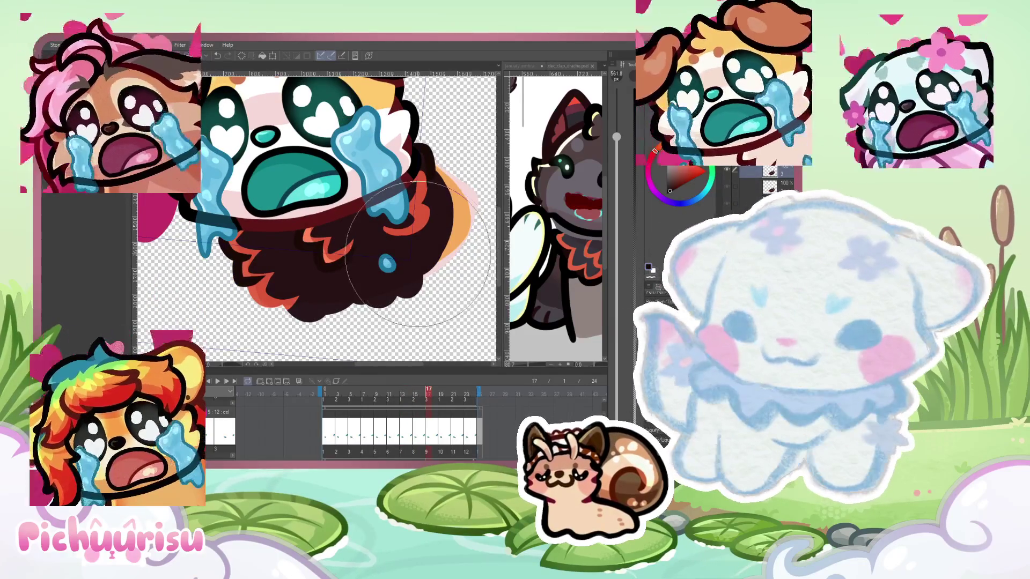
pyautogui.moveTo(257, 268); pyautogui.dragTo(365, 214)
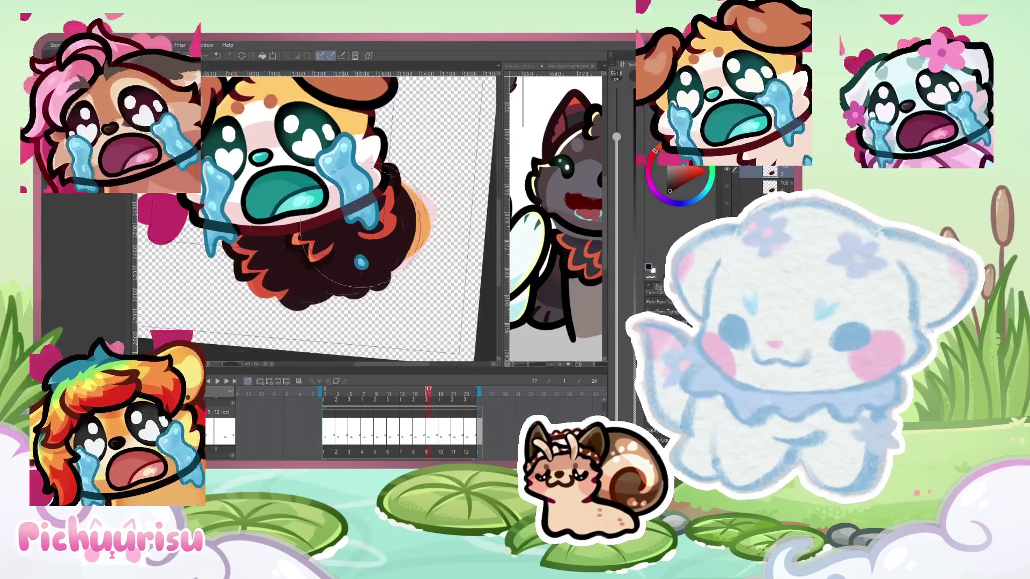
pyautogui.scroll(-3, 314, 252)
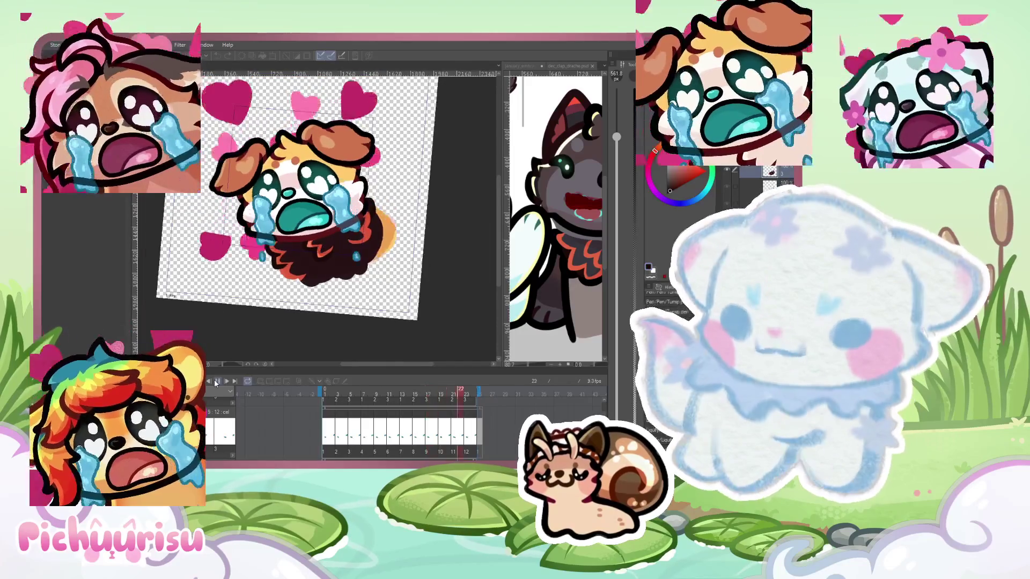
pyautogui.scroll(2, 300, 204)
pyautogui.scroll(2, 365, 153)
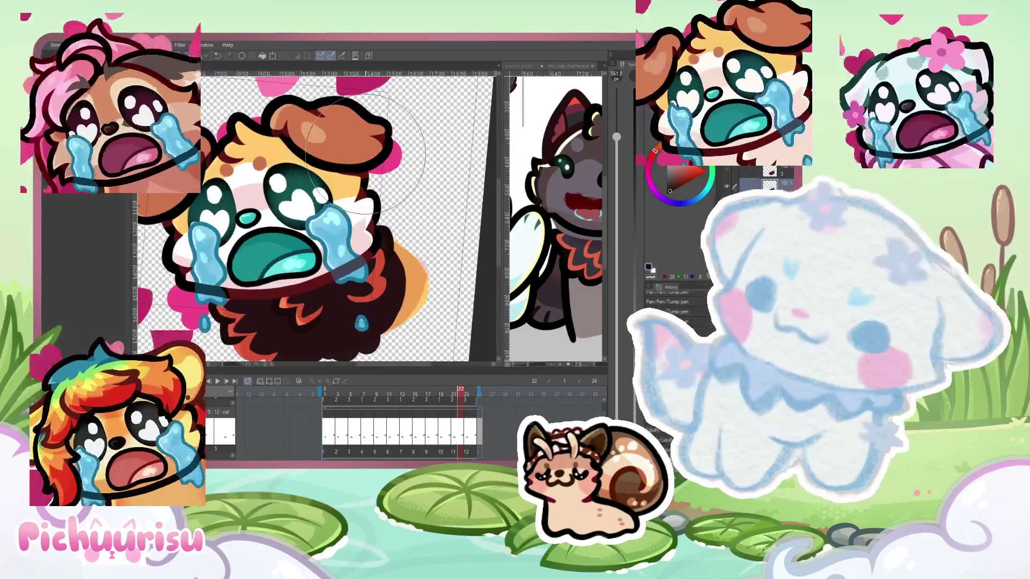
pyautogui.scroll(2, 380, 155)
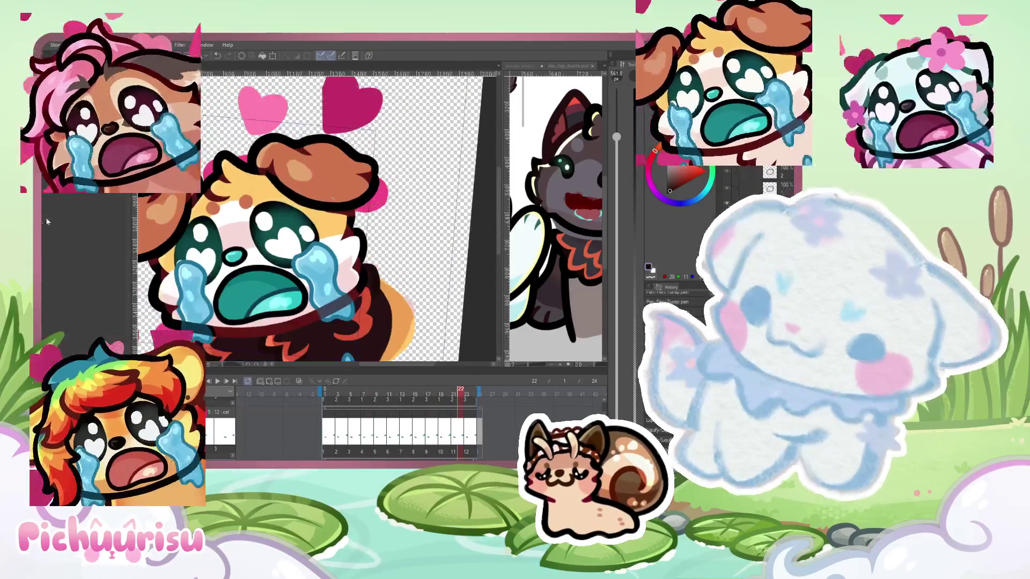
pyautogui.scroll(3, 326, 221)
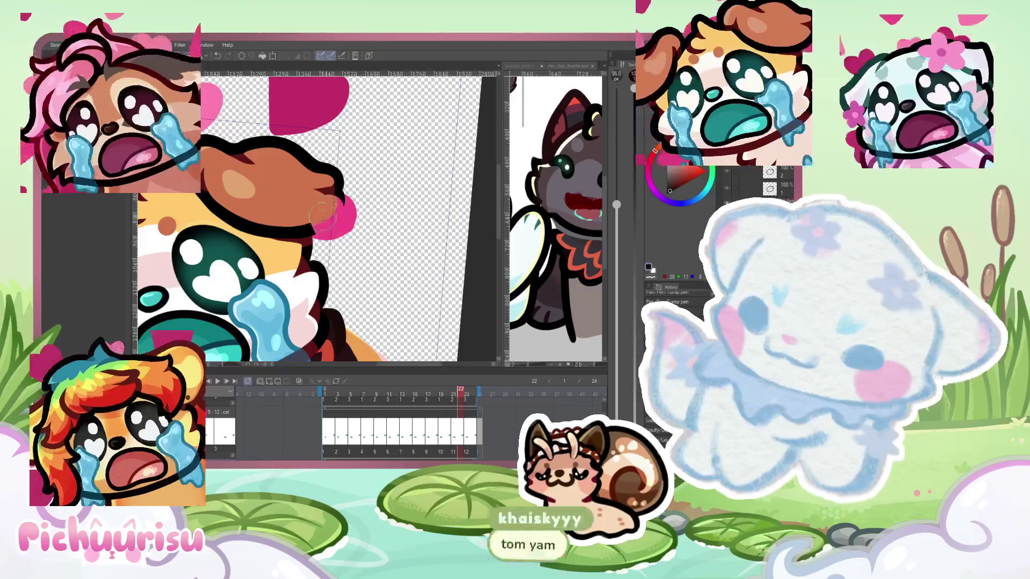
pyautogui.moveTo(315, 225)
pyautogui.mouseDown()
pyautogui.moveTo(322, 193)
pyautogui.moveTo(388, 220)
pyautogui.mouseUp()
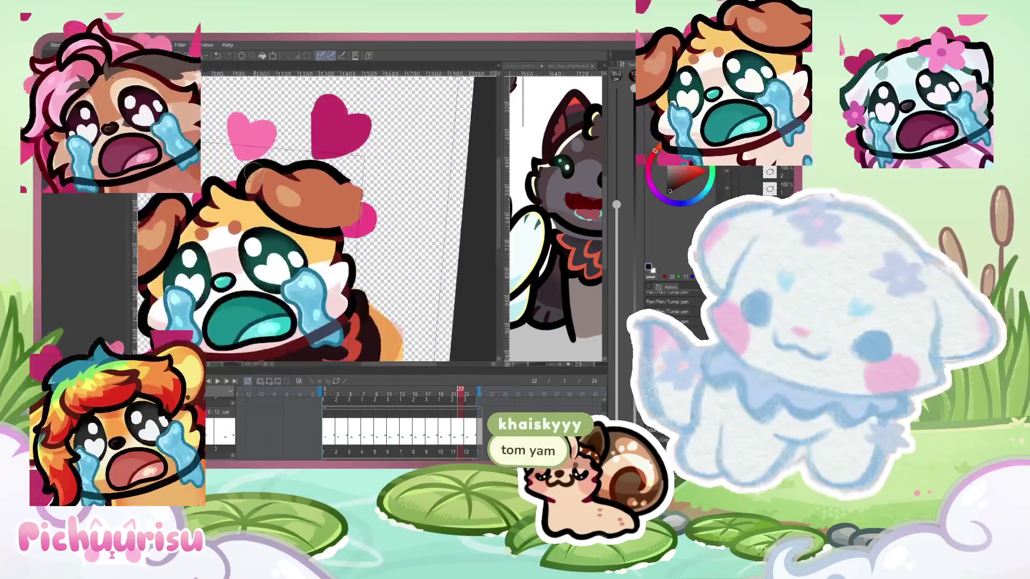
pyautogui.moveTo(242, 181)
pyautogui.mouseDown()
pyautogui.moveTo(265, 196)
pyautogui.moveTo(276, 180)
pyautogui.moveTo(264, 217)
pyautogui.moveTo(327, 252)
pyautogui.moveTo(352, 248)
pyautogui.moveTo(376, 268)
pyautogui.mouseUp()
pyautogui.scroll(3, 352, 248)
pyautogui.scroll(2, 304, 239)
pyautogui.press('[')
pyautogui.press('[')
pyautogui.press('[')
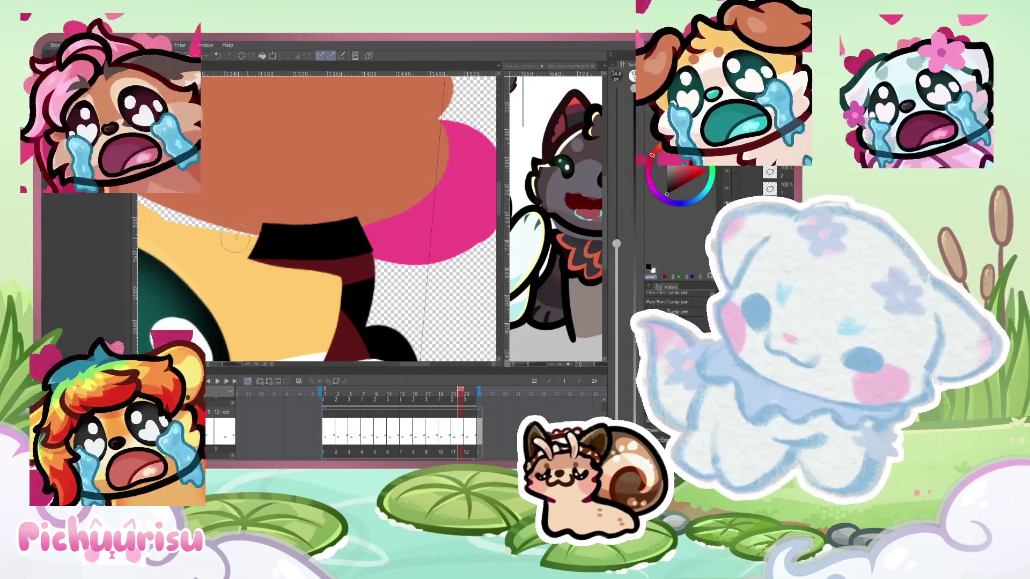
pyautogui.moveTo(226, 237)
pyautogui.mouseDown()
pyautogui.moveTo(313, 212)
pyautogui.moveTo(424, 247)
pyautogui.mouseUp()
pyautogui.scroll(1, 461, 266)
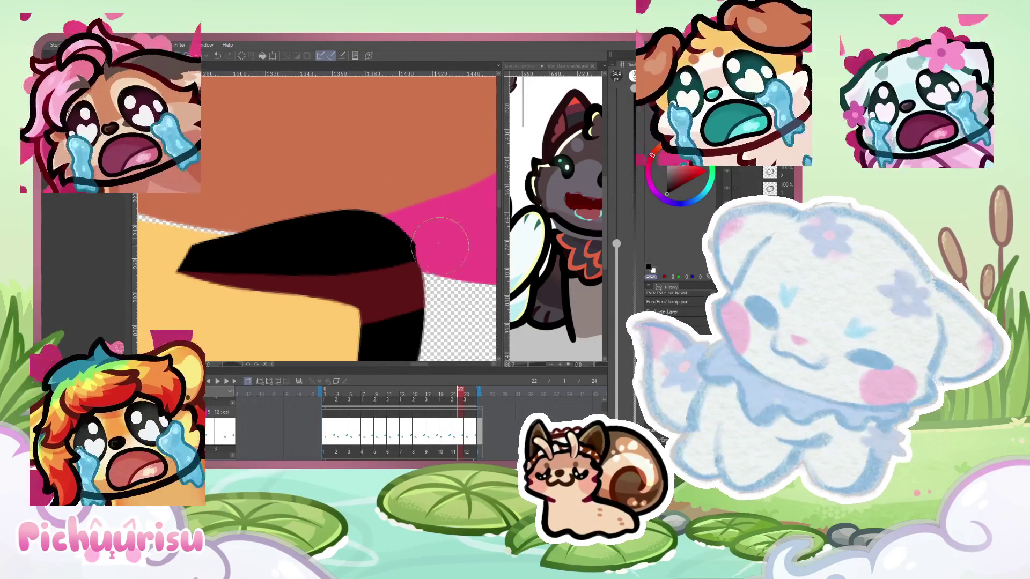
pyautogui.moveTo(373, 193); pyautogui.dragTo(161, 252)
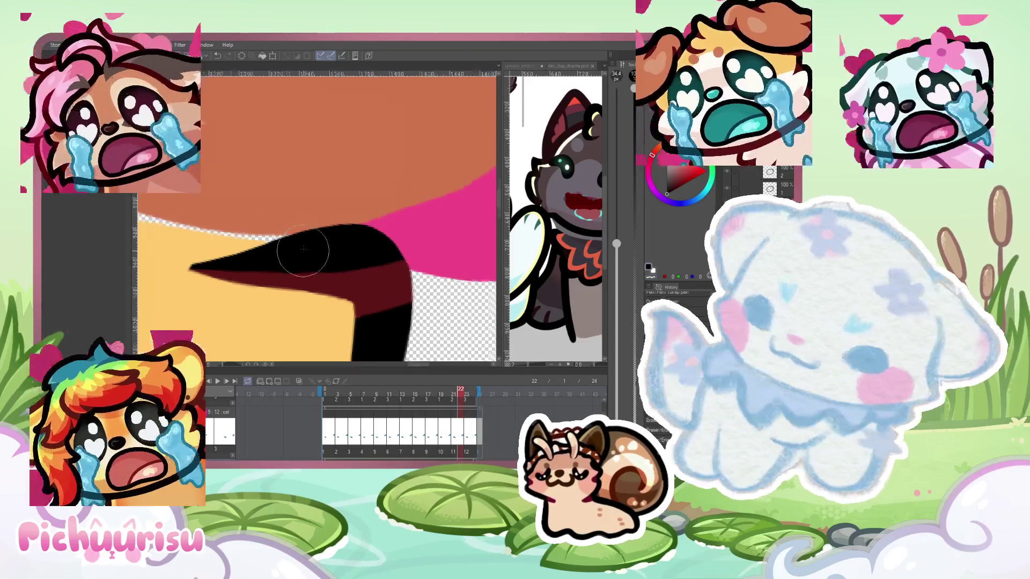
pyautogui.scroll(-3, 301, 209)
pyautogui.scroll(-2, 301, 210)
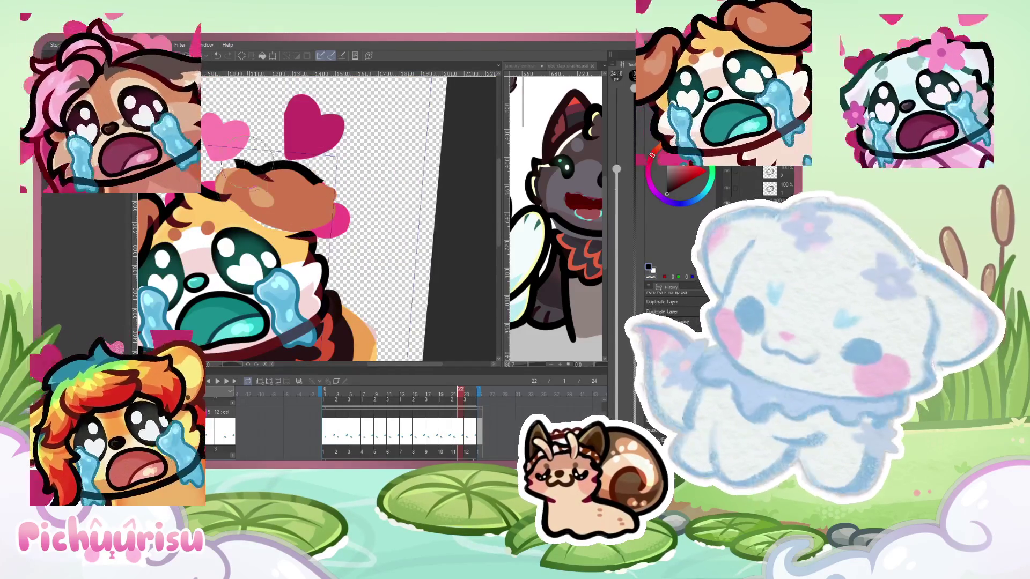
pyautogui.hotkey('ctrl', '0')
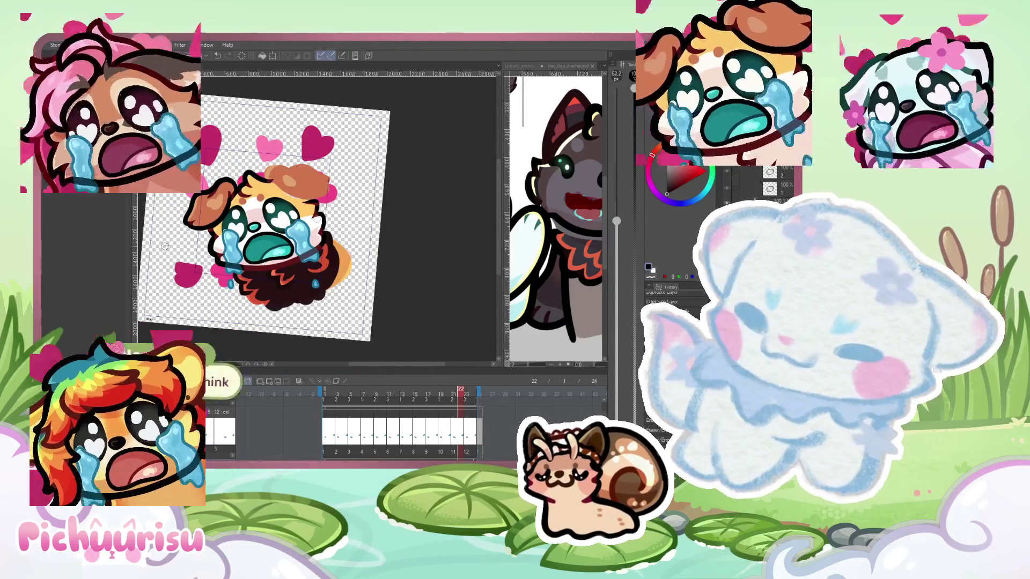
pyautogui.scroll(5, 217, 199)
pyautogui.scroll(4, 232, 186)
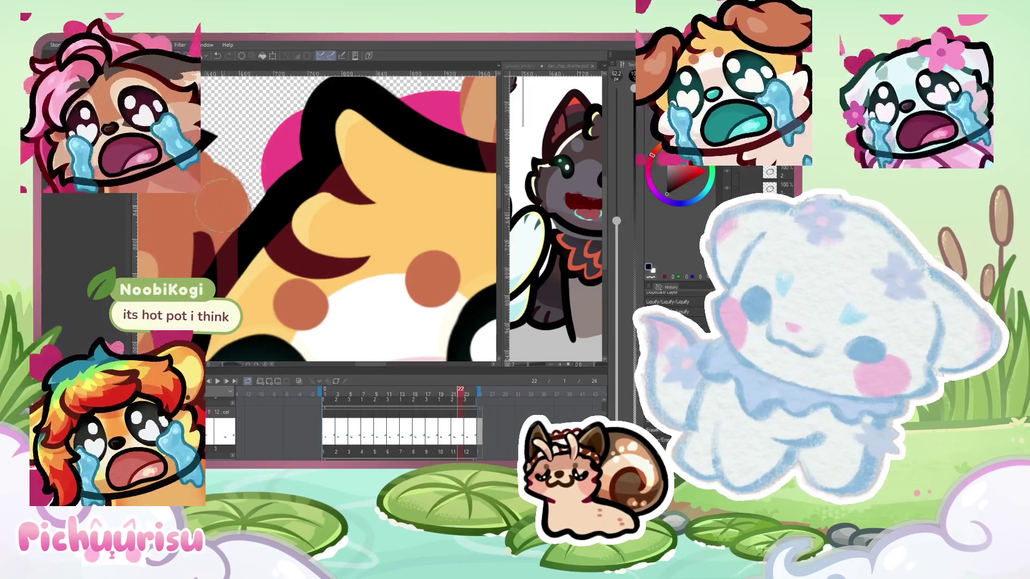
pyautogui.scroll(-4, 236, 176)
pyautogui.scroll(-3, 227, 168)
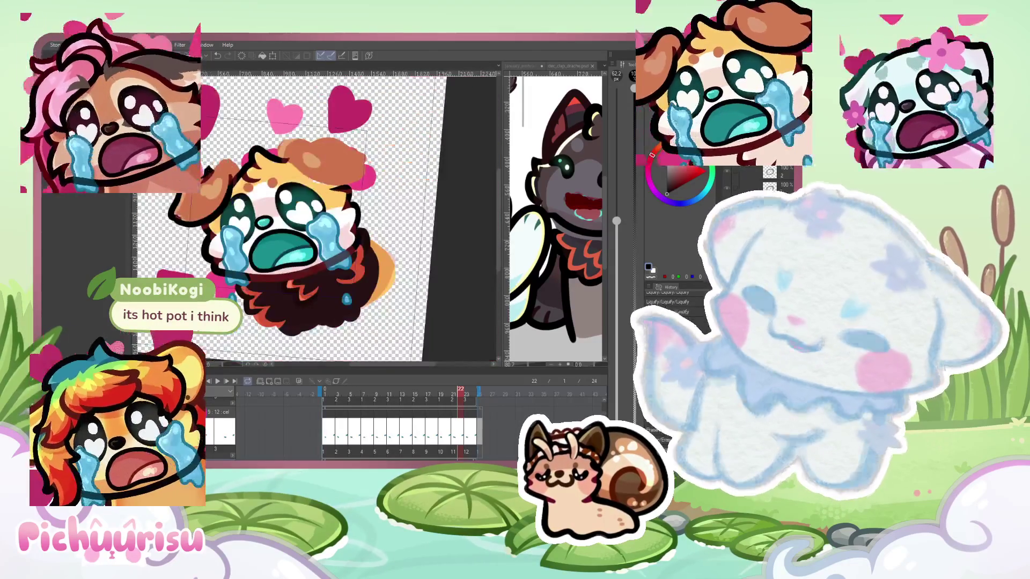
pyautogui.scroll(3, 179, 220)
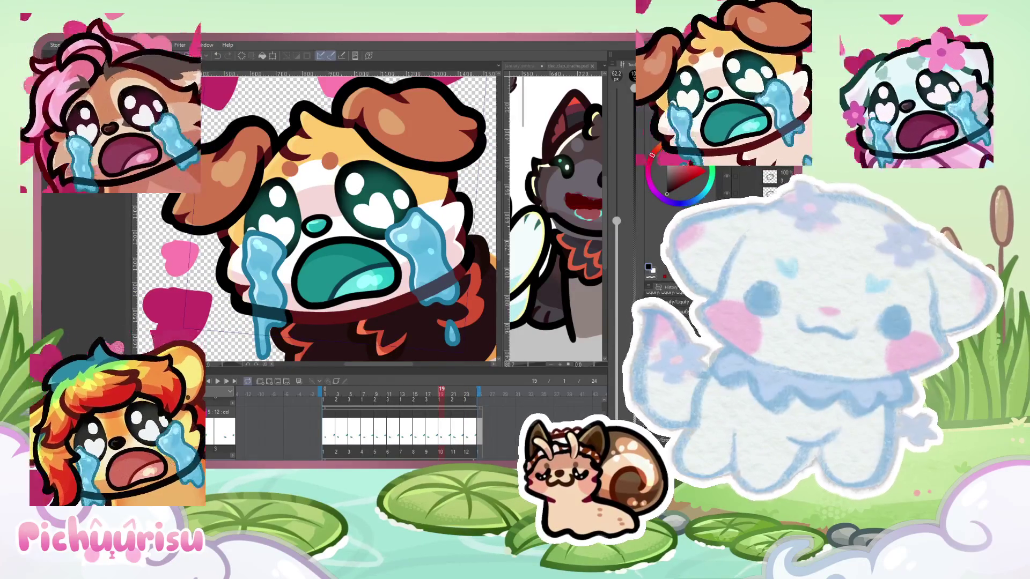
pyautogui.click(788, 189)
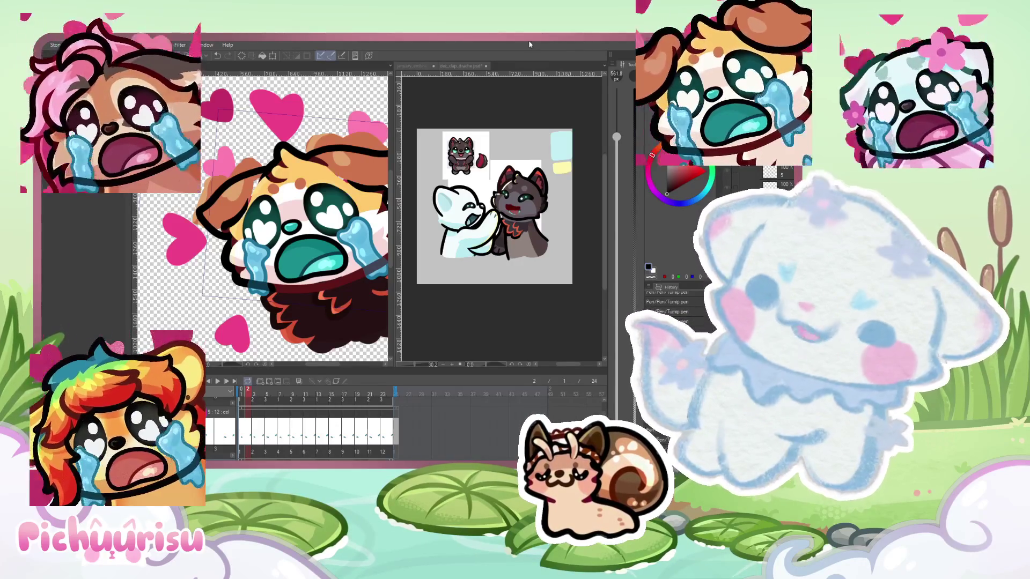
# Zoom the reference window out to show the full dark-furred character picture
pyautogui.scroll(-3, 306, 196)
pyautogui.scroll(4, 306, 196)
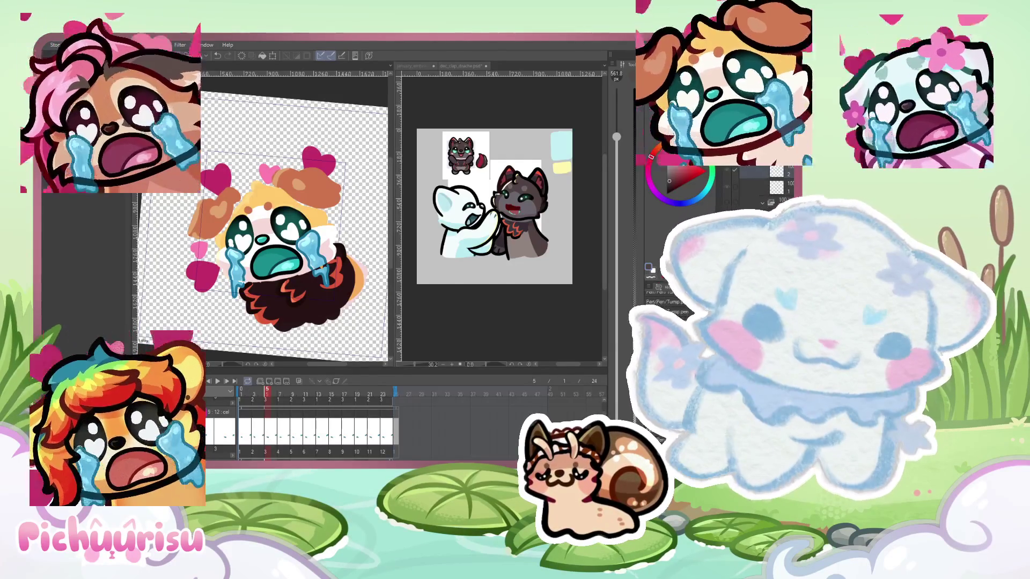
pyautogui.scroll(-3, 268, 226)
pyautogui.scroll(3, 263, 219)
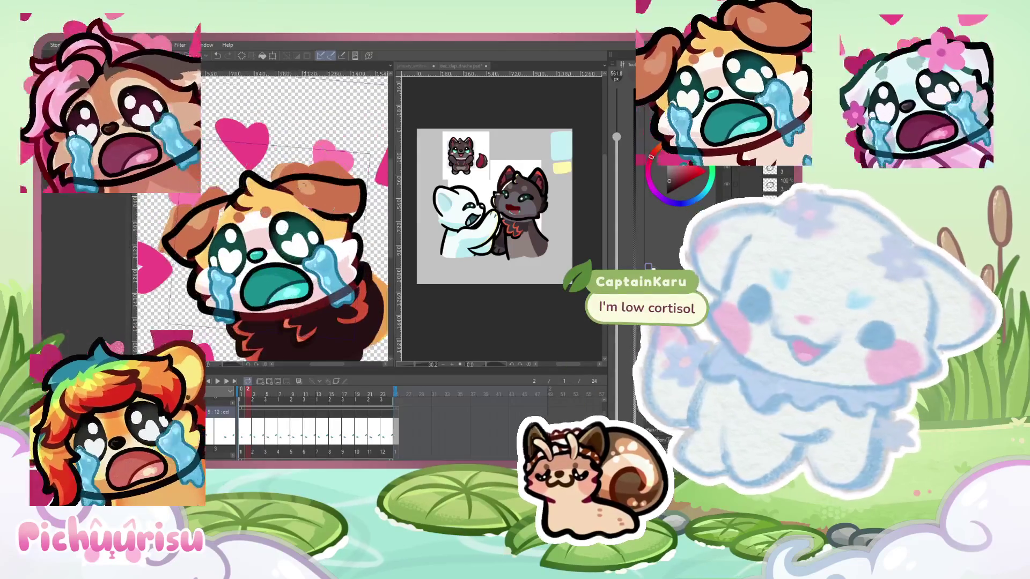
pyautogui.scroll(-2, 263, 220)
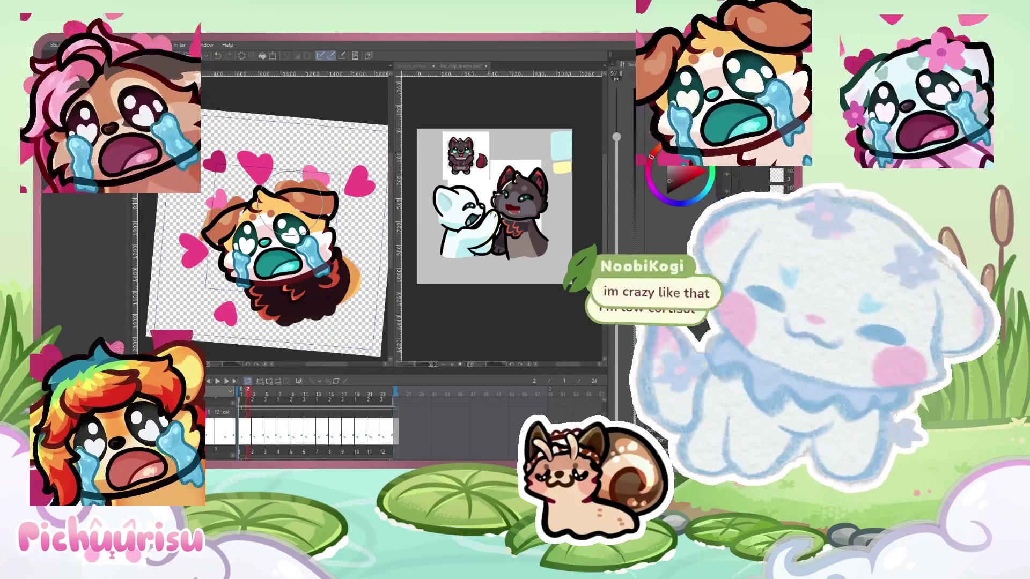
pyautogui.scroll(1, 263, 226)
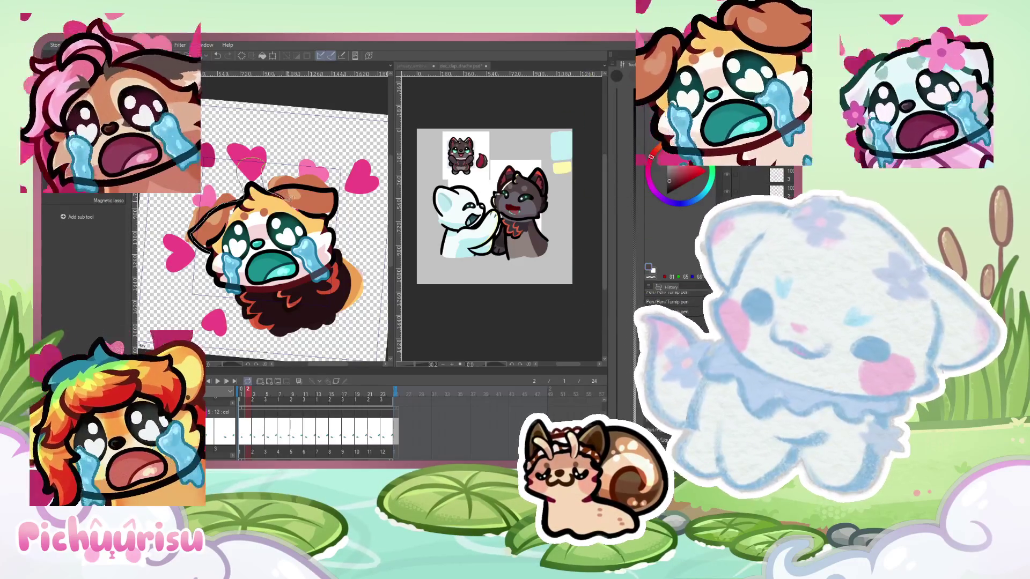
pyautogui.moveTo(332, 217)
pyautogui.mouseDown()
pyautogui.moveTo(241, 155)
pyautogui.moveTo(204, 171)
pyautogui.mouseUp()
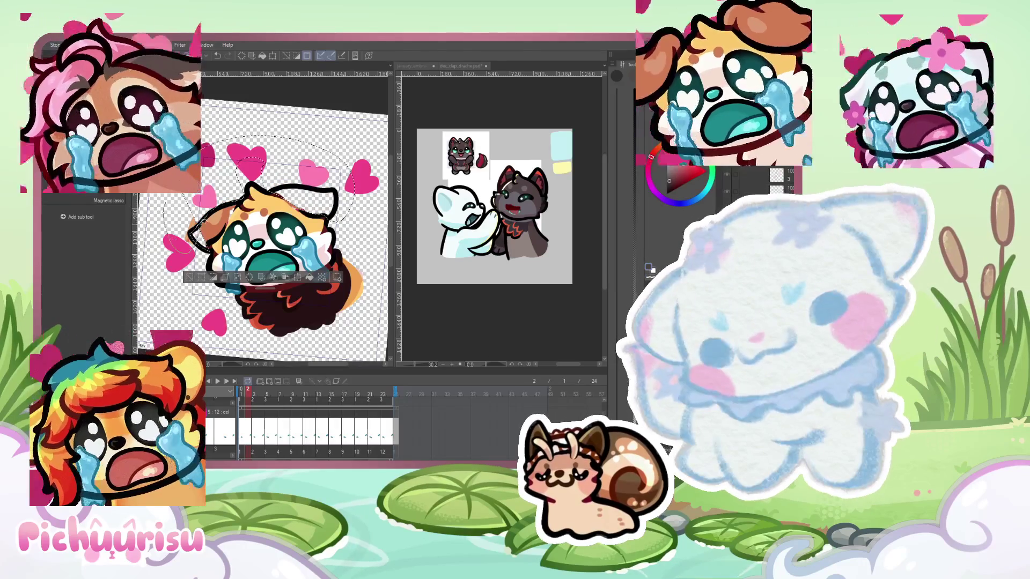
# Try a freehand selection near the left heart, clear it, and return to the pen
pyautogui.moveTo(170, 209); pyautogui.dragTo(185, 251)
pyautogui.hotkey('ctrl', 'd')
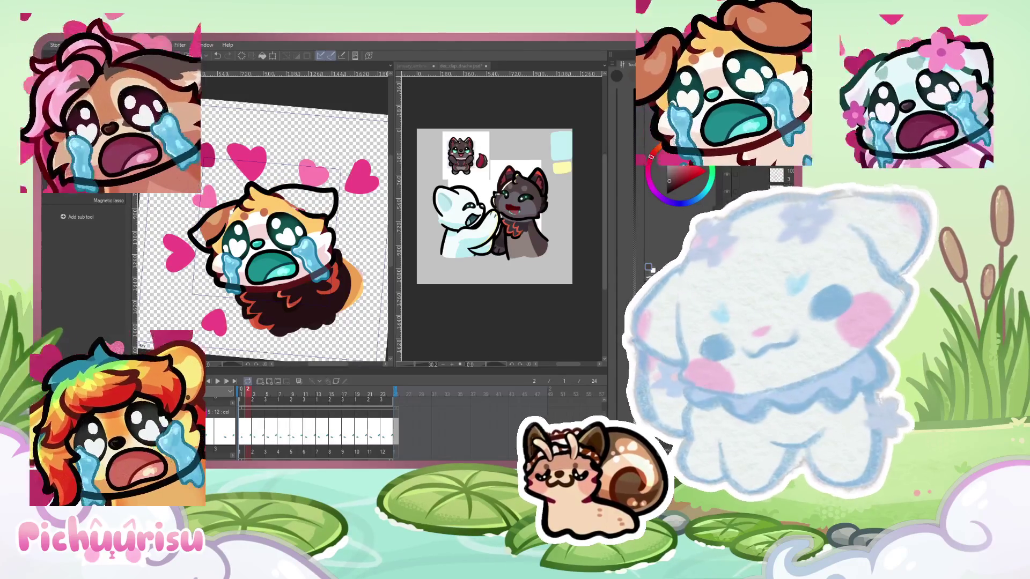
pyautogui.scroll(5, 201, 232)
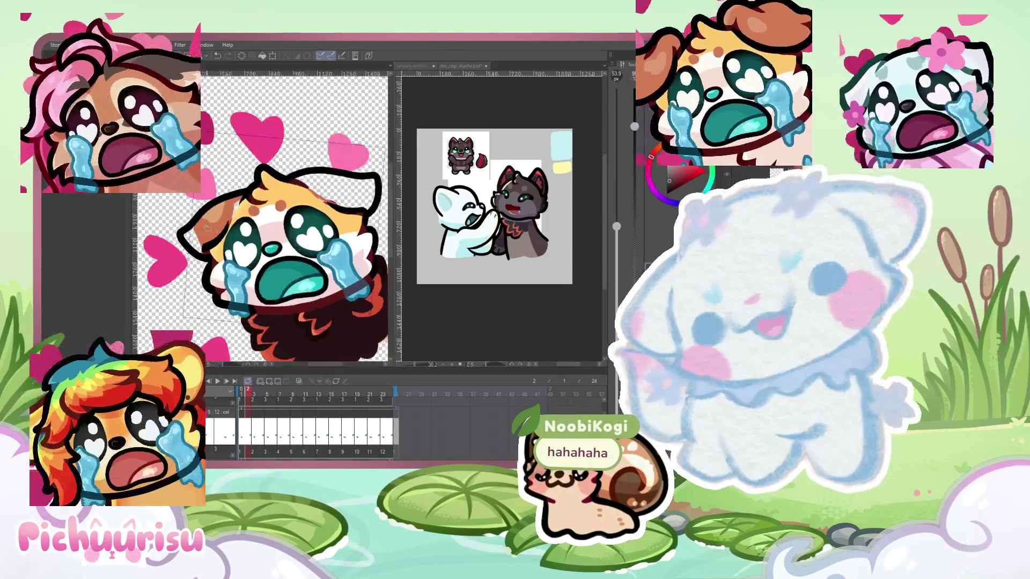
pyautogui.press('p')
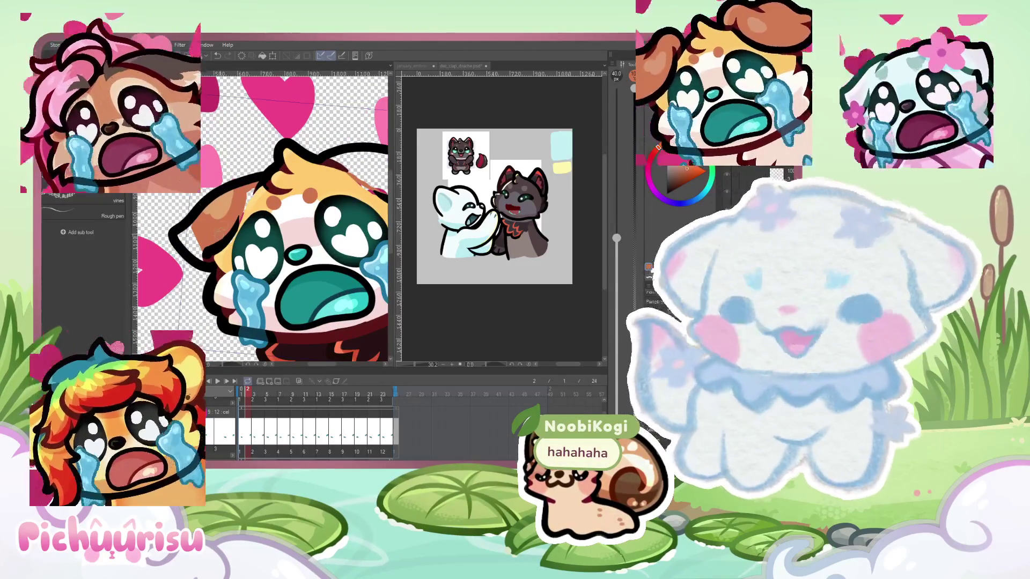
pyautogui.scroll(-1, 177, 241)
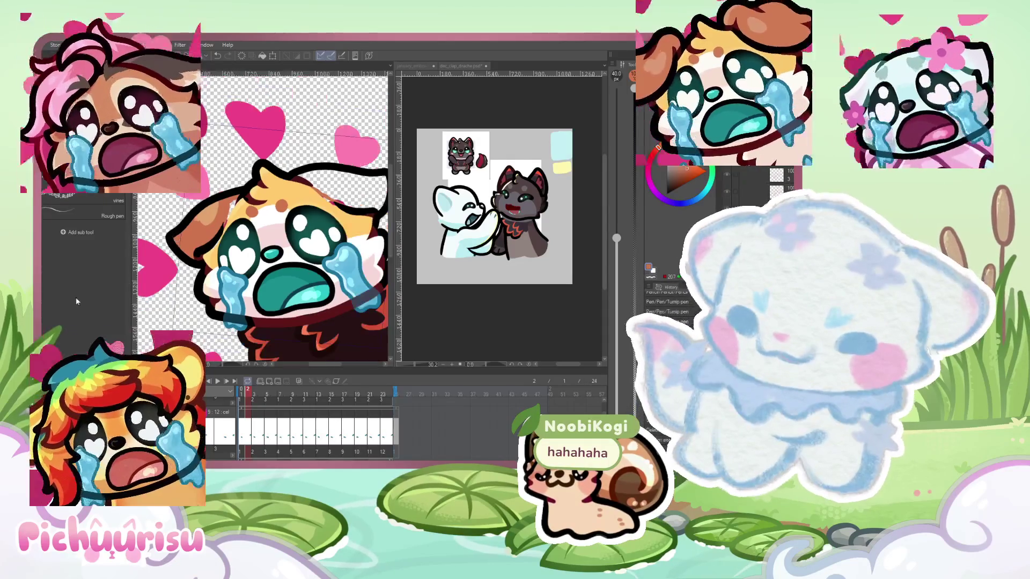
# Enlarge the Rough pen brush and paint the left side of the head dark grey
pyautogui.moveTo(218, 247)
pyautogui.mouseDown()
pyautogui.moveTo(286, 186)
pyautogui.moveTo(359, 206)
pyautogui.moveTo(319, 223)
pyautogui.moveTo(265, 216)
pyautogui.moveTo(215, 230)
pyautogui.moveTo(341, 243)
pyautogui.mouseUp()
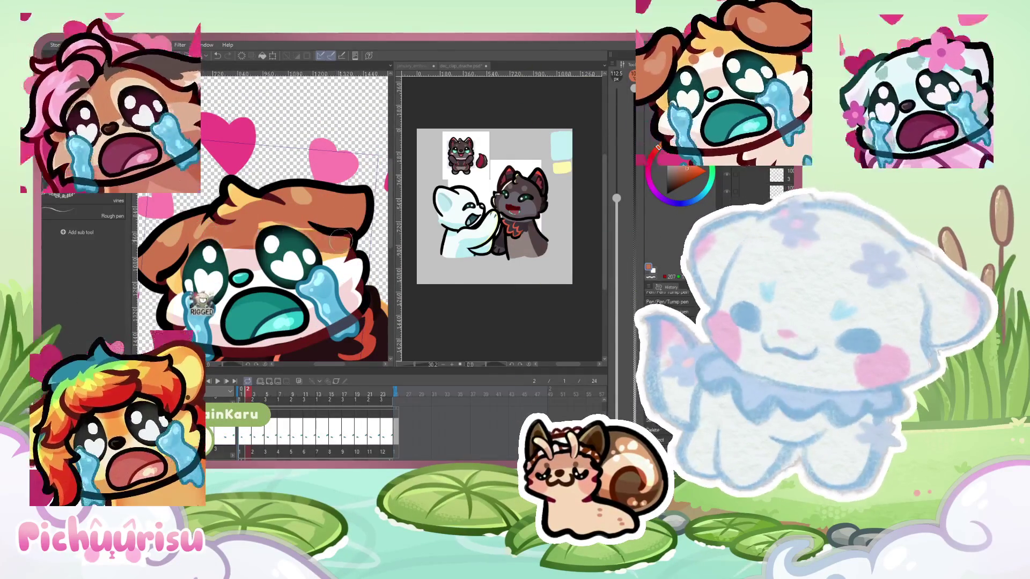
pyautogui.scroll(-2, 303, 290)
pyautogui.scroll(-2, 304, 290)
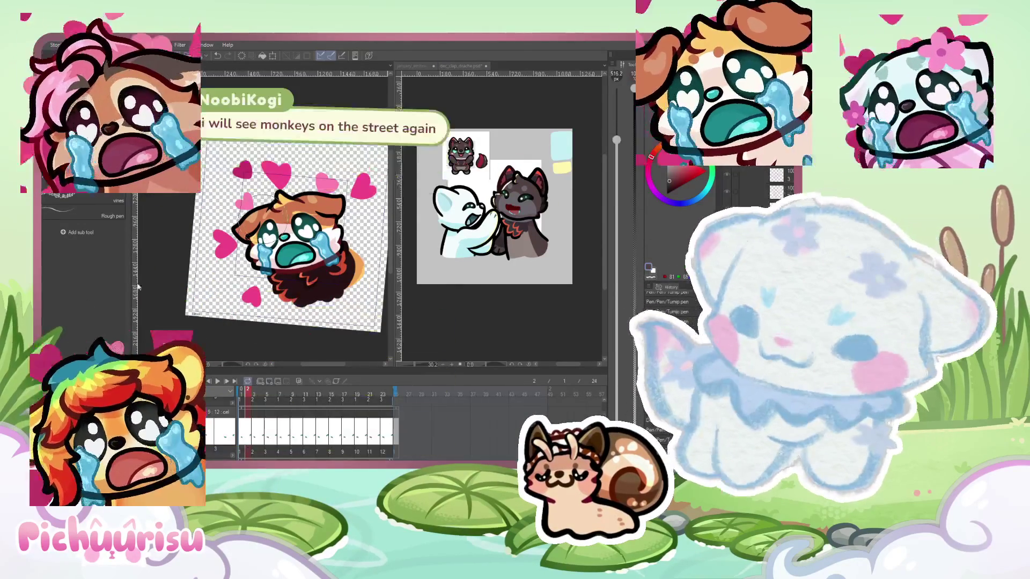
pyautogui.moveTo(247, 231)
pyautogui.mouseDown()
pyautogui.moveTo(328, 231)
pyautogui.moveTo(344, 214)
pyautogui.mouseUp()
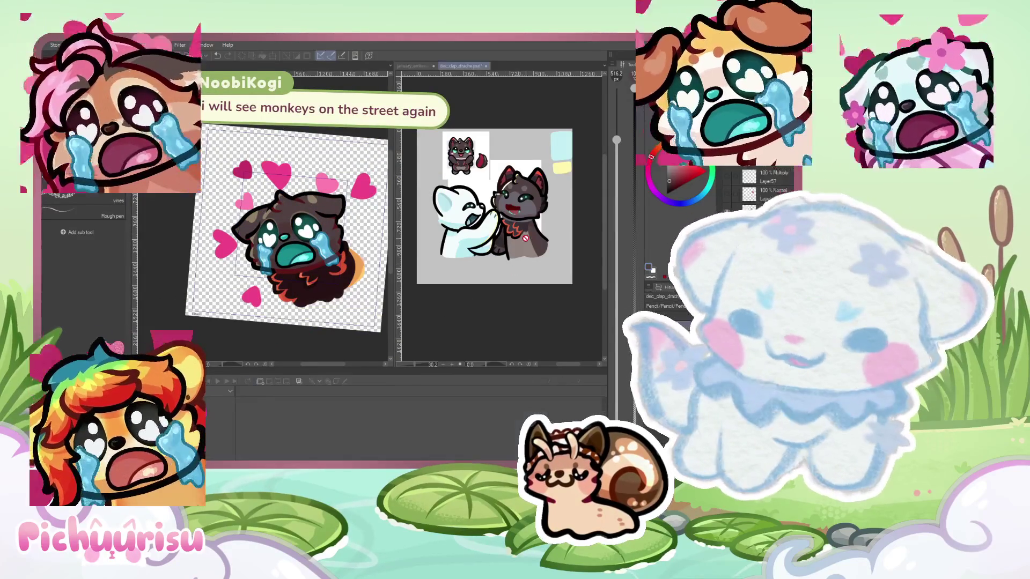
# Push the head outline down near the left eye with Liquify, enlarging the brush
pyautogui.scroll(2, 443, 322)
pyautogui.scroll(2, 311, 244)
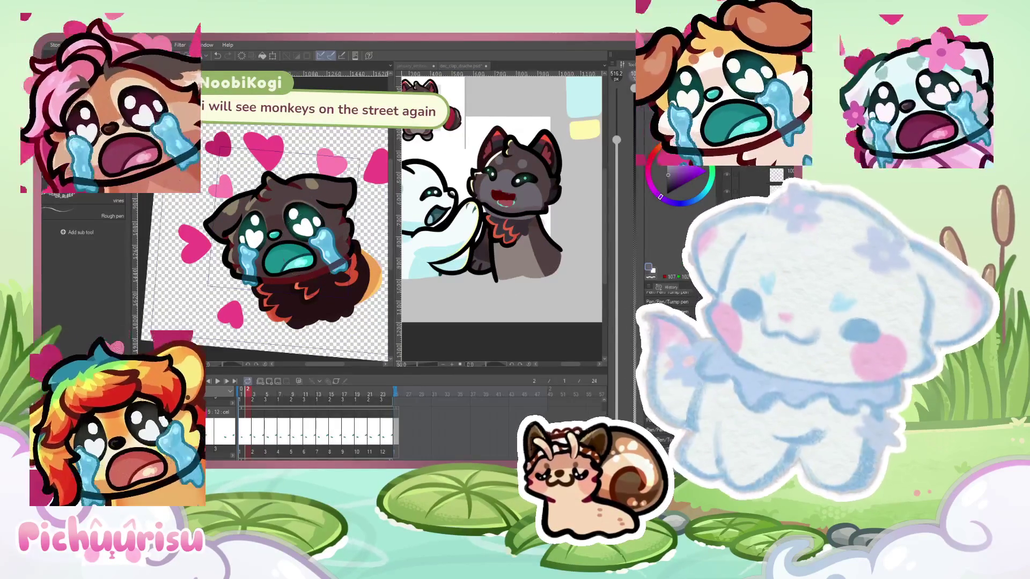
pyautogui.scroll(2, 271, 207)
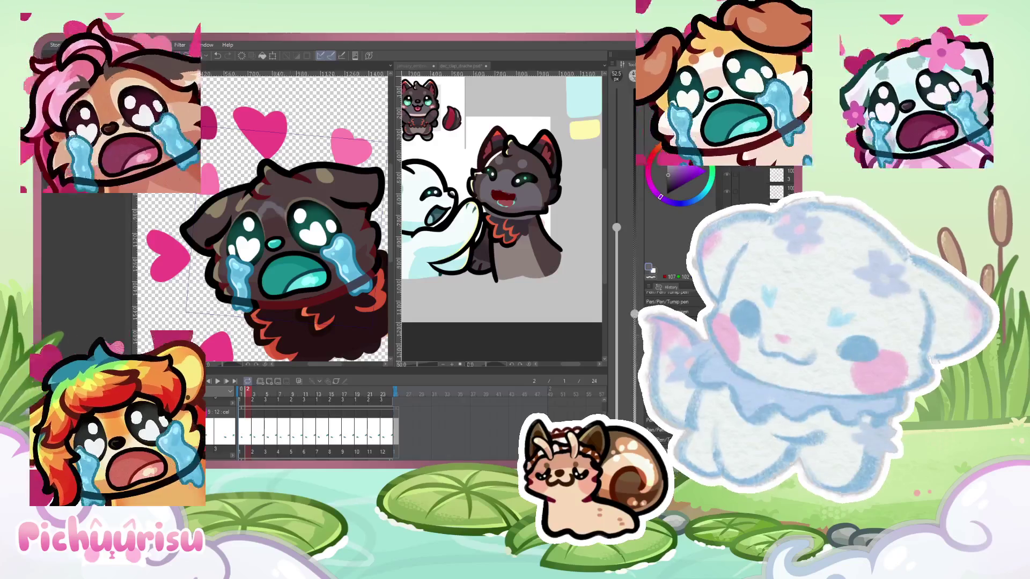
pyautogui.scroll(3, 79, 295)
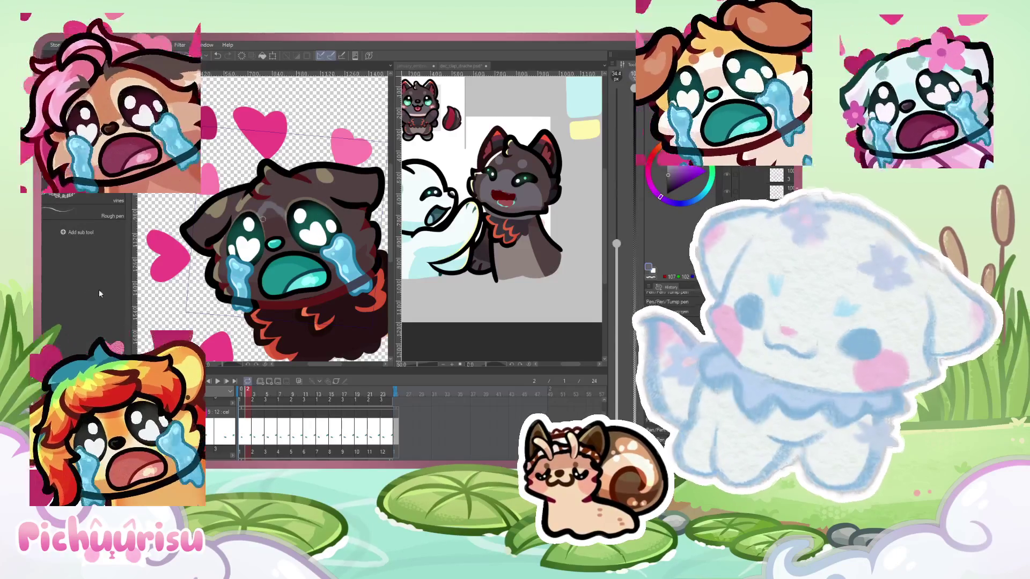
pyautogui.scroll(1, 267, 206)
pyautogui.moveTo(267, 198)
pyautogui.mouseDown()
pyautogui.moveTo(253, 228)
pyautogui.moveTo(264, 238)
pyautogui.mouseUp()
pyautogui.press(']')
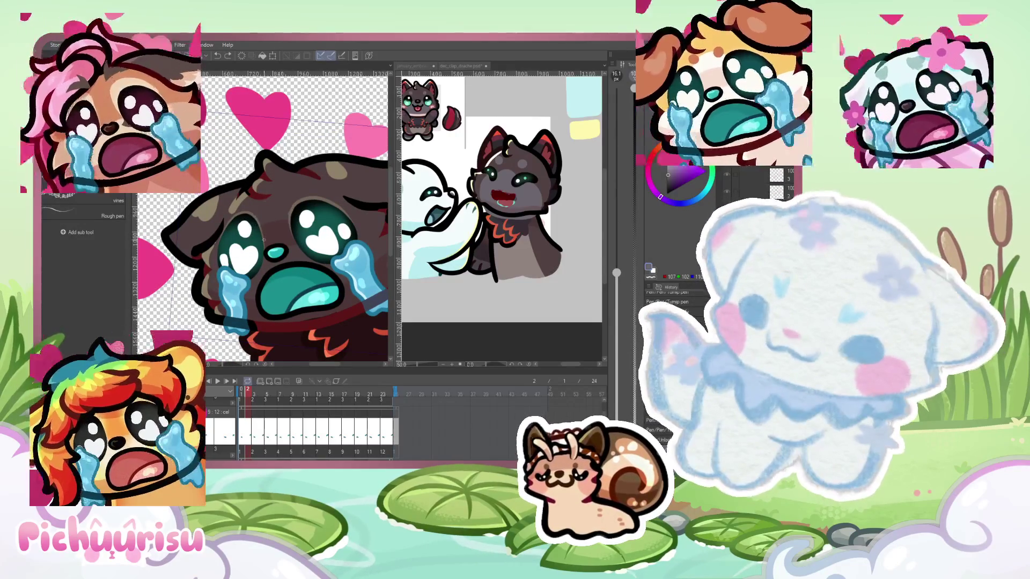
pyautogui.press(']')
pyautogui.press(']')
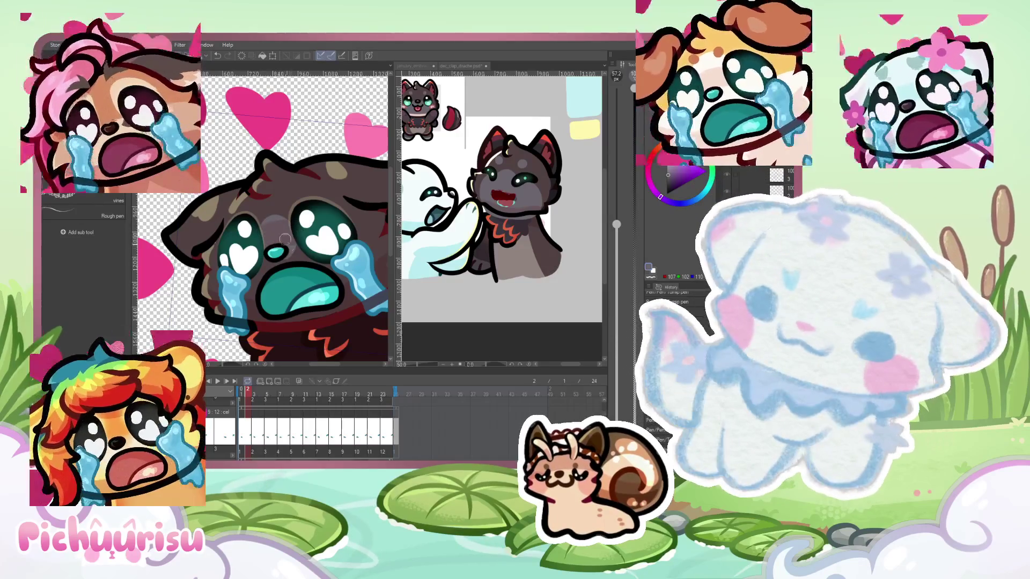
# Push the right tear into a smoother shape and clear the selection
pyautogui.scroll(-1, 306, 241)
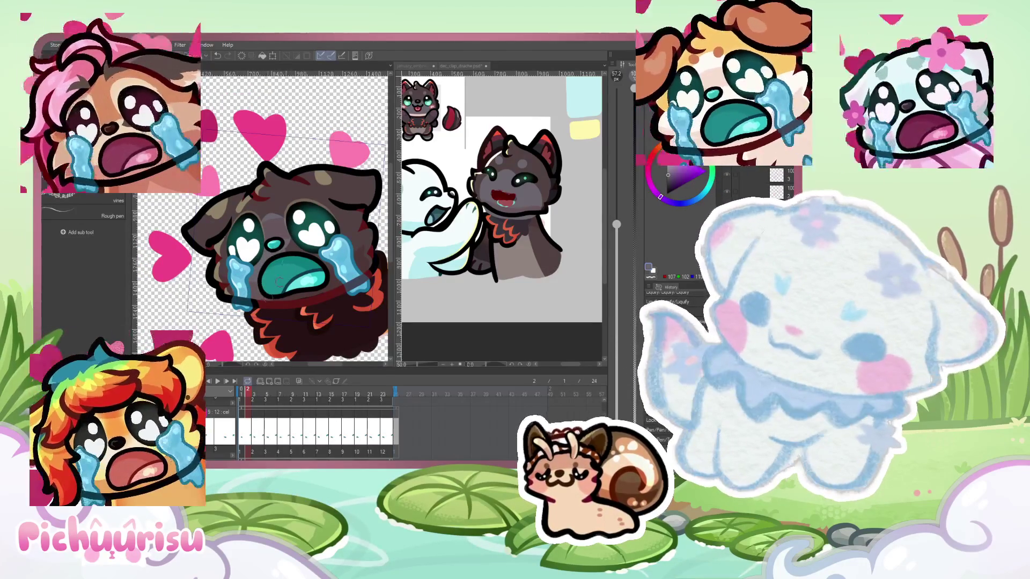
pyautogui.moveTo(329, 235)
pyautogui.mouseDown()
pyautogui.moveTo(351, 253)
pyautogui.moveTo(340, 268)
pyautogui.mouseUp()
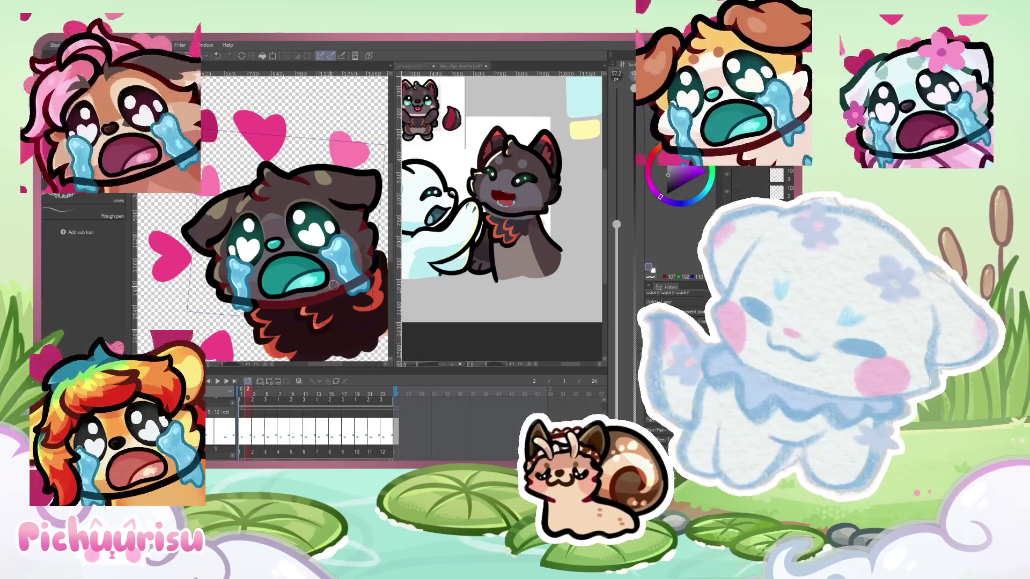
pyautogui.scroll(2, 333, 285)
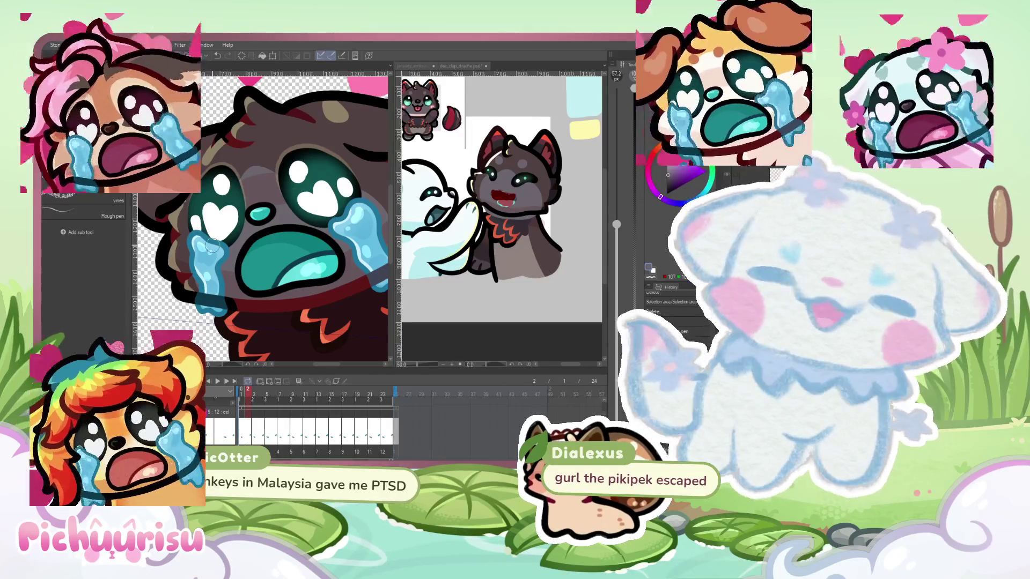
pyautogui.scroll(-3, 212, 246)
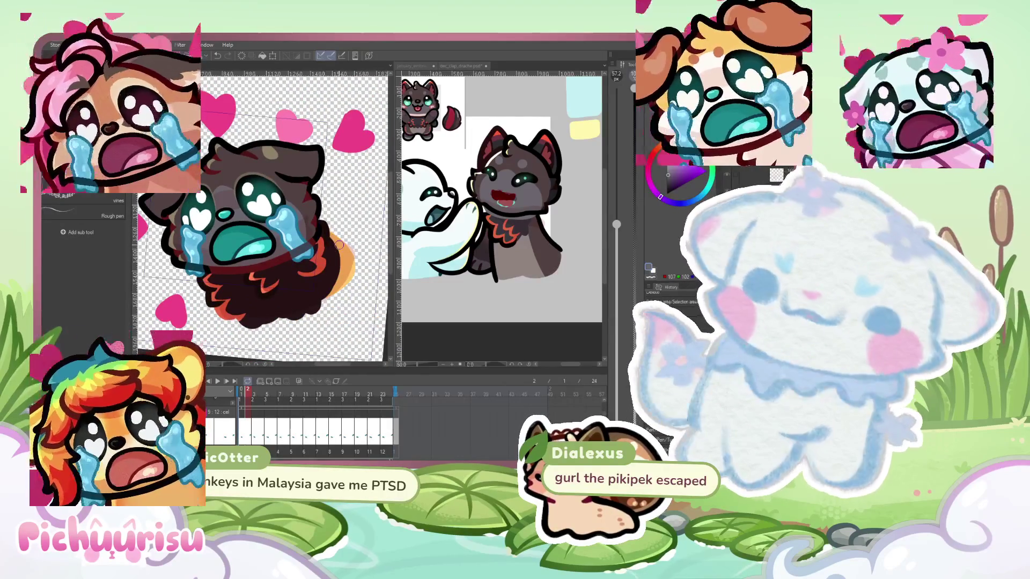
pyautogui.scroll(4, 234, 237)
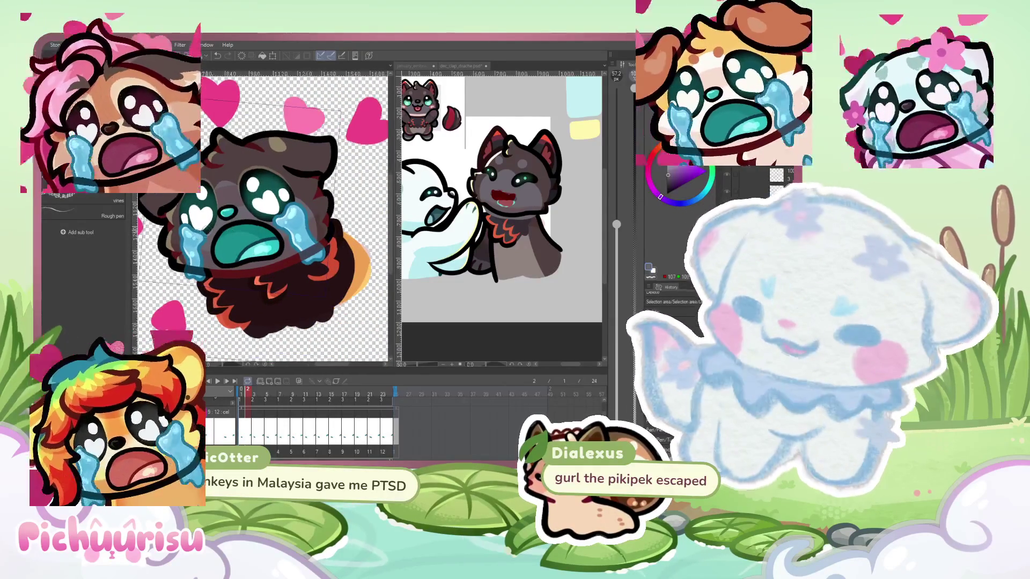
pyautogui.hotkey('ctrl', 'd')
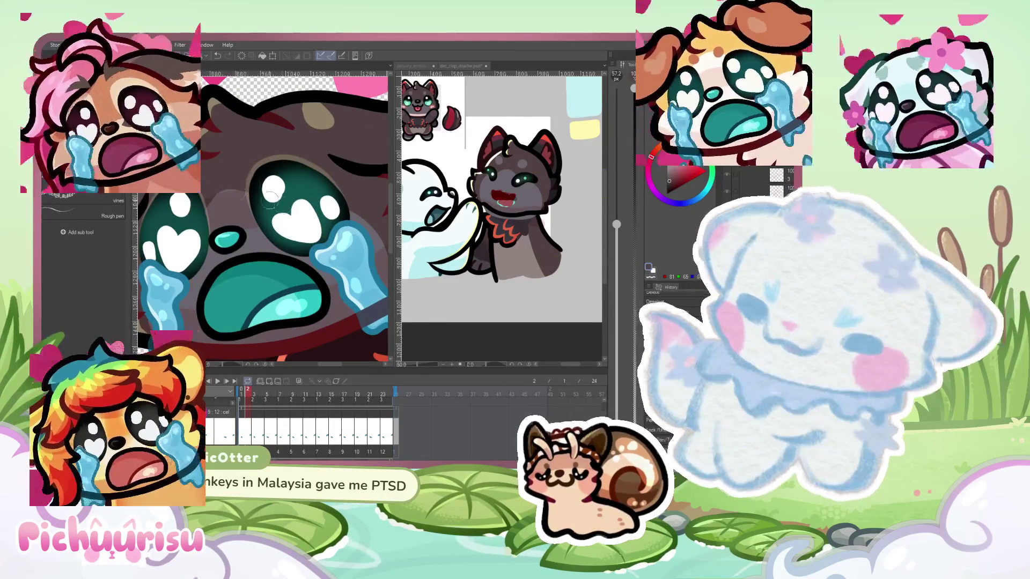
pyautogui.moveTo(190, 211); pyautogui.dragTo(267, 246)
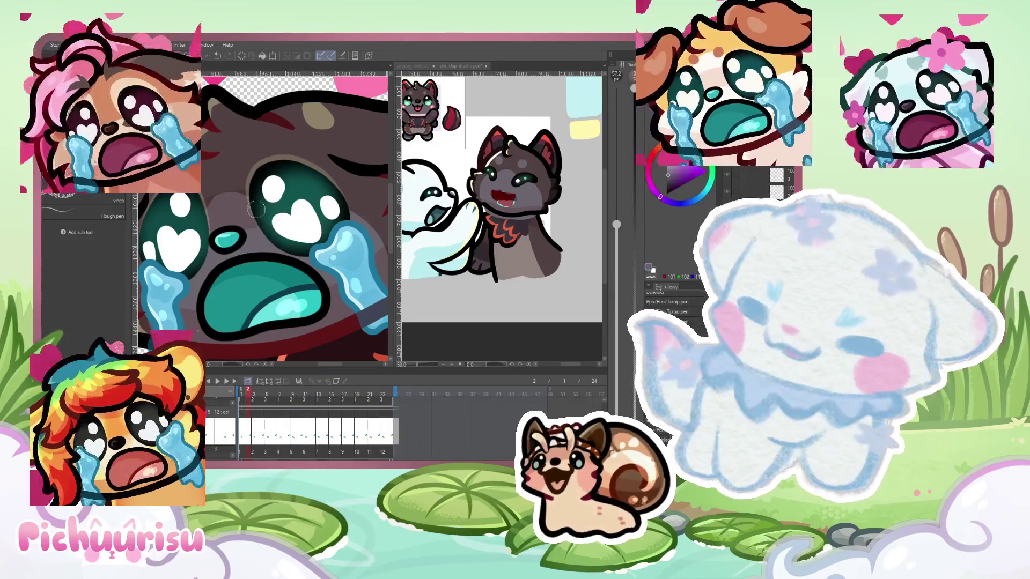
pyautogui.scroll(-2, 338, 180)
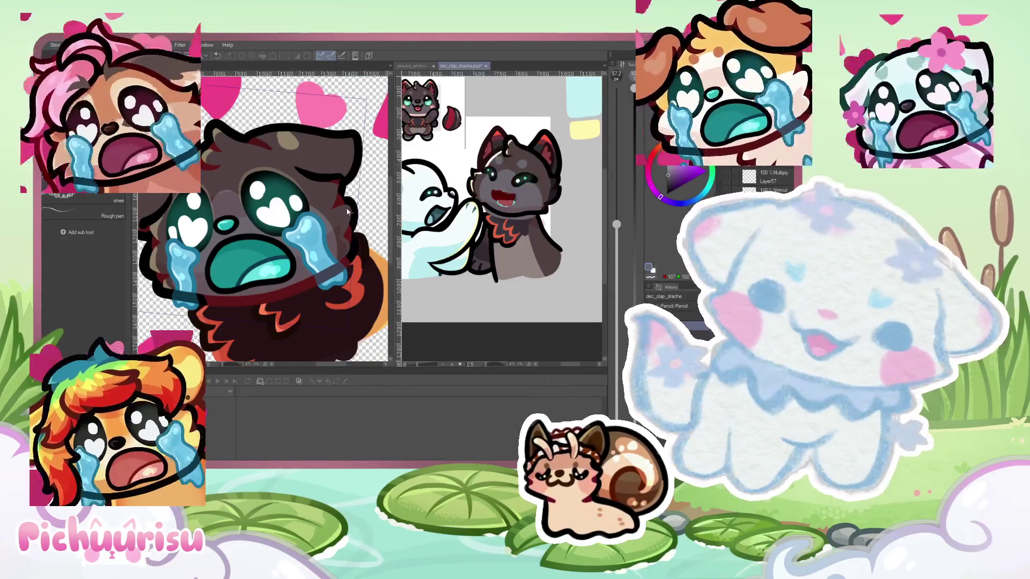
pyautogui.scroll(1, 240, 160)
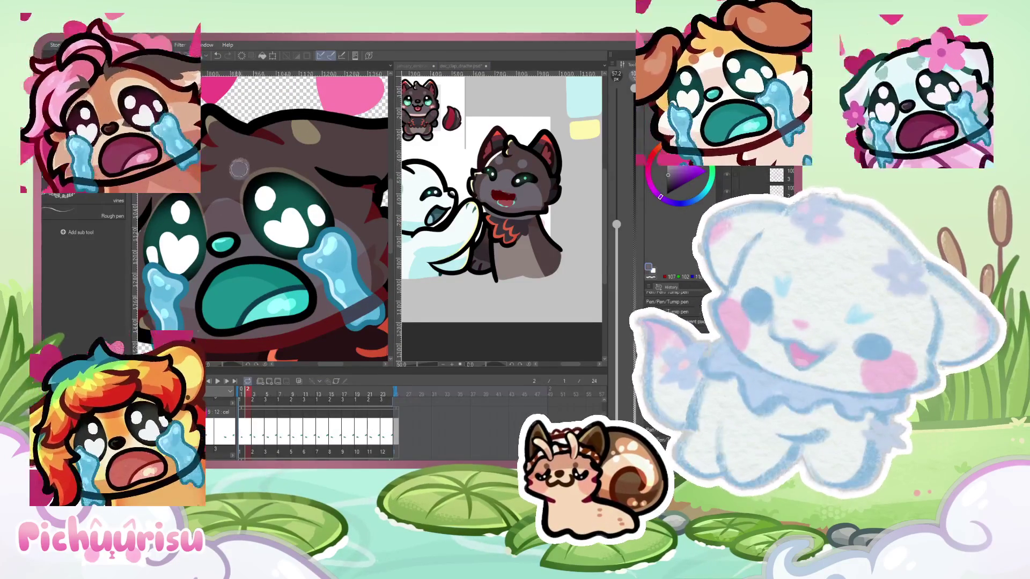
pyautogui.scroll(2, 190, 187)
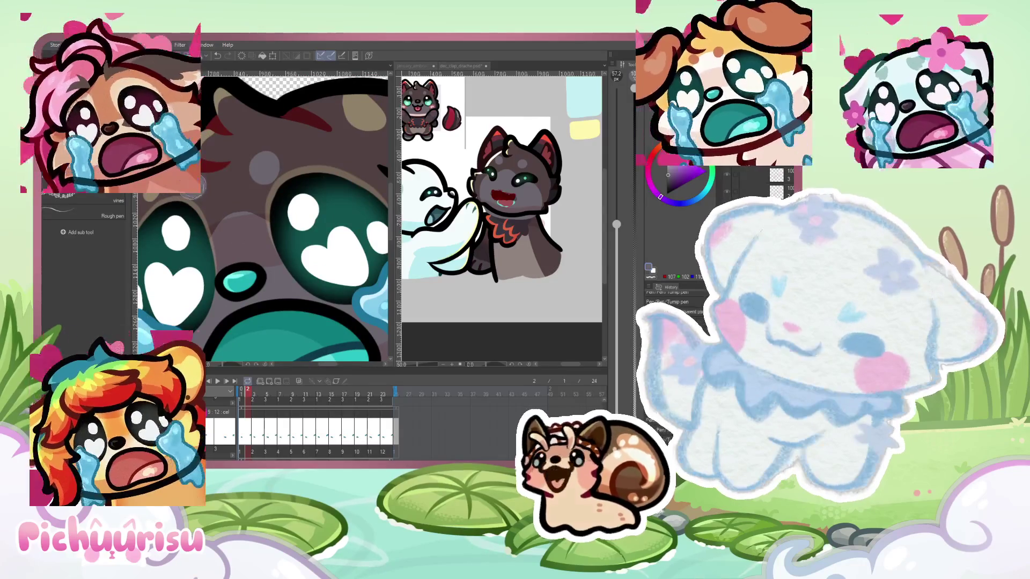
pyautogui.scroll(-2, 269, 166)
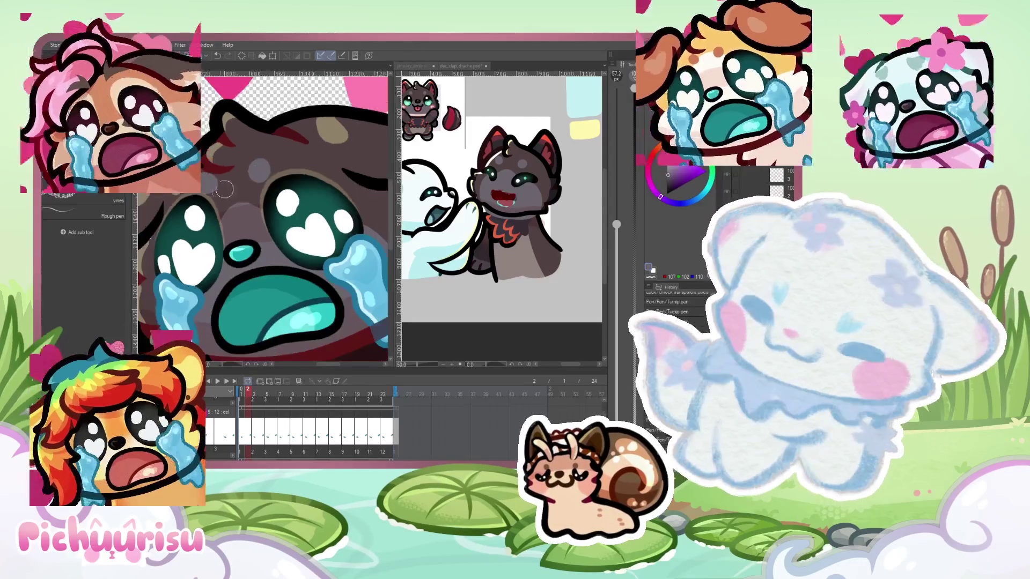
pyautogui.scroll(2, 236, 199)
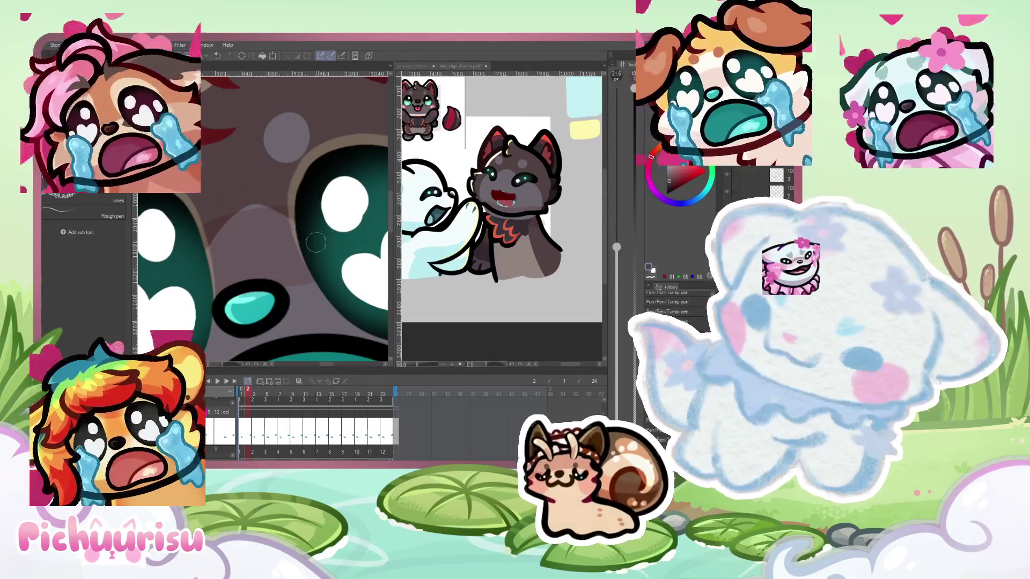
pyautogui.scroll(-3, 197, 238)
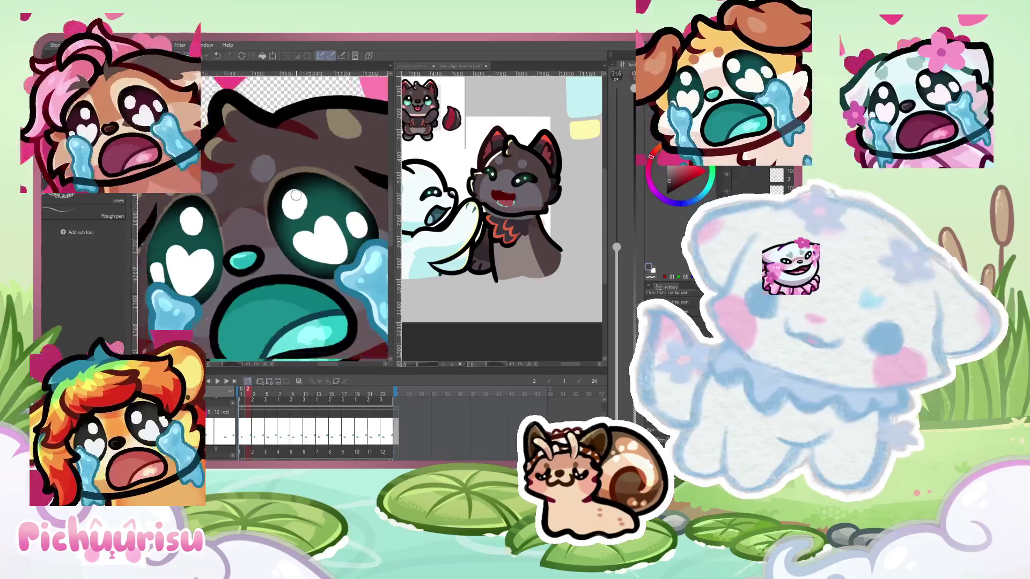
pyautogui.scroll(-2, 274, 208)
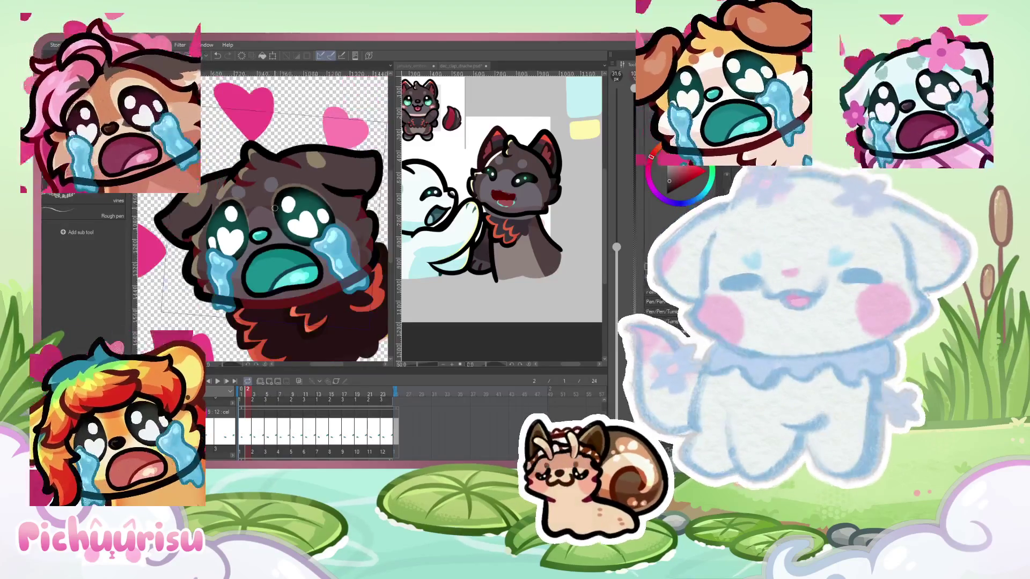
pyautogui.click(558, 204)
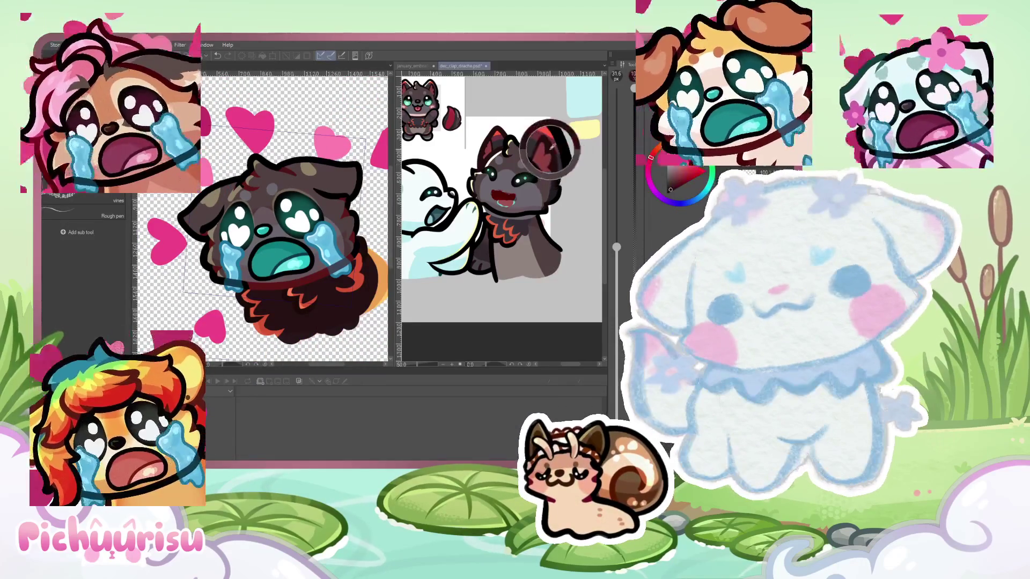
pyautogui.click(360, 174)
pyautogui.scroll(3, 360, 174)
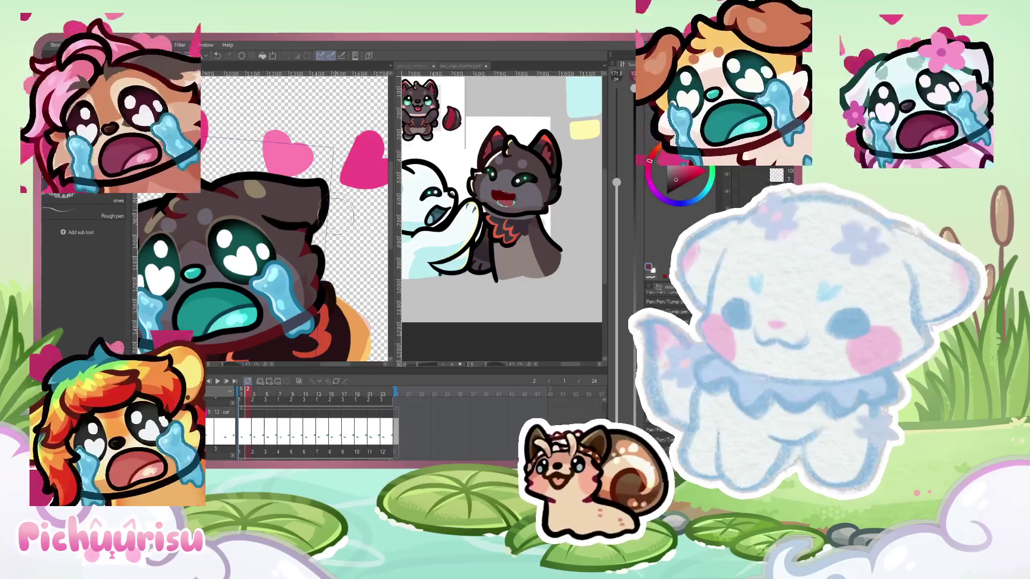
pyautogui.scroll(1, 359, 177)
pyautogui.press('[')
pyautogui.press('[')
pyautogui.press('[')
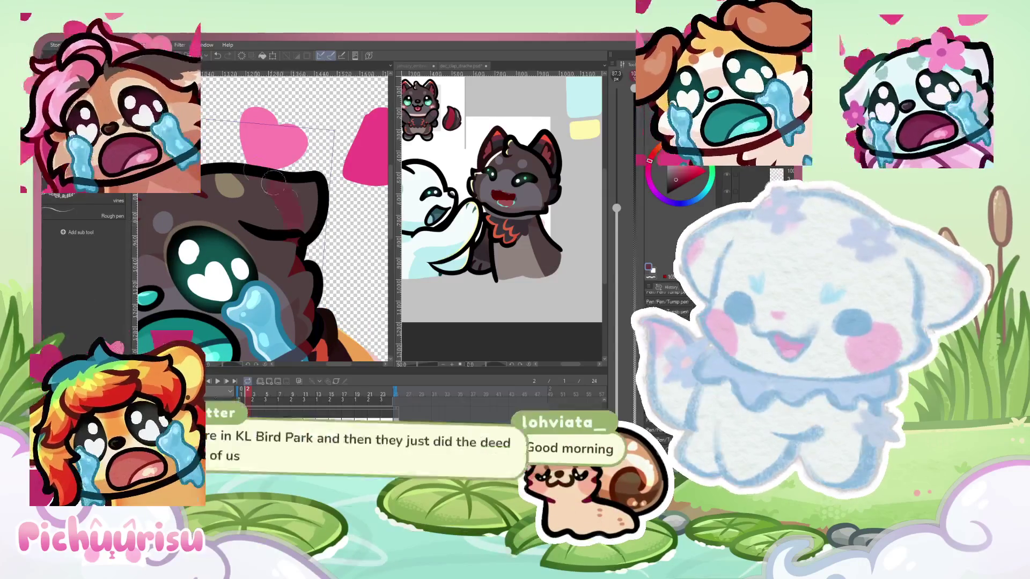
pyautogui.scroll(-2, 322, 187)
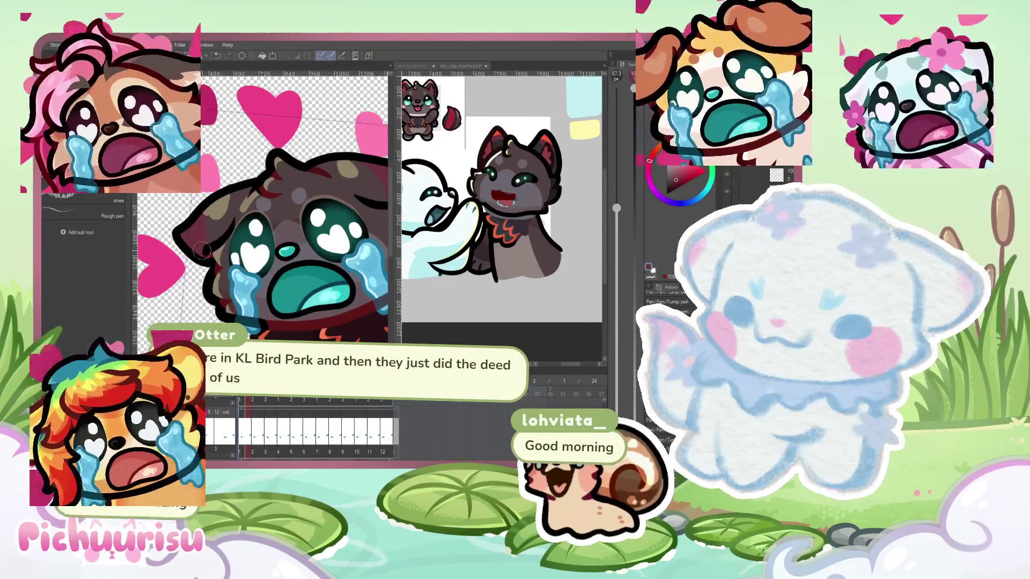
pyautogui.scroll(-1, 214, 177)
pyautogui.scroll(4, 220, 157)
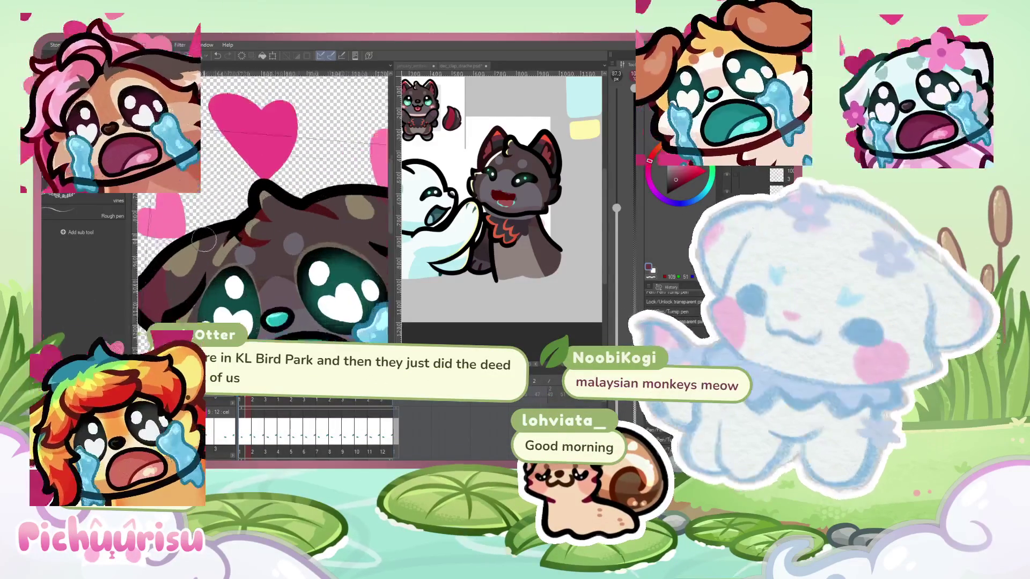
pyautogui.scroll(2, 225, 214)
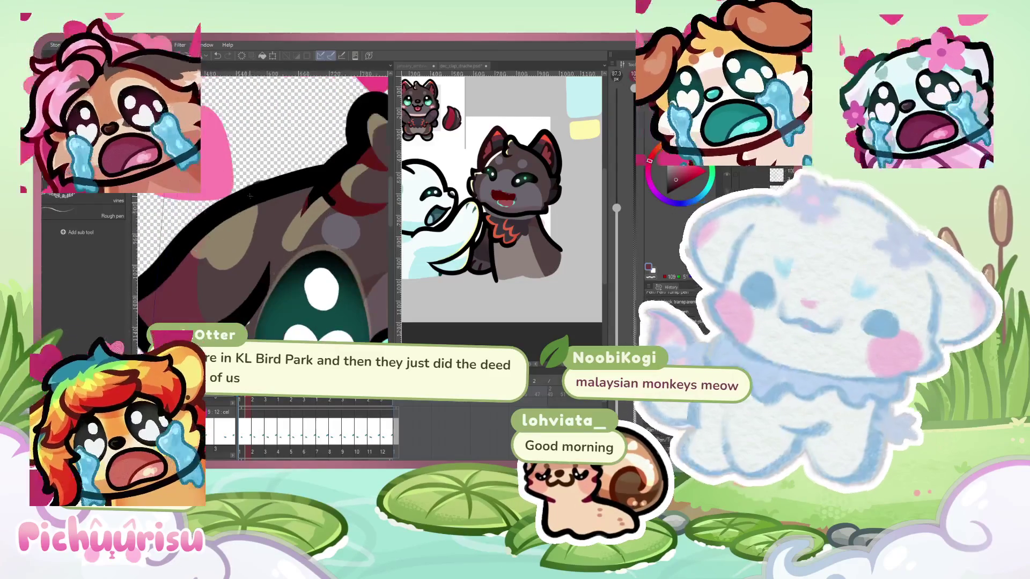
pyautogui.scroll(2, 285, 200)
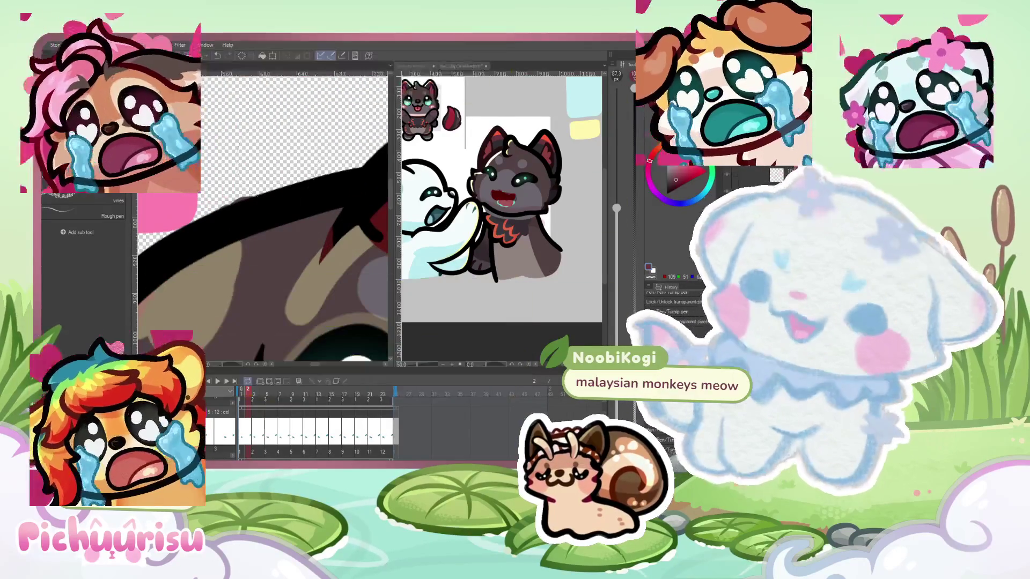
pyautogui.moveTo(257, 182); pyautogui.dragTo(206, 199)
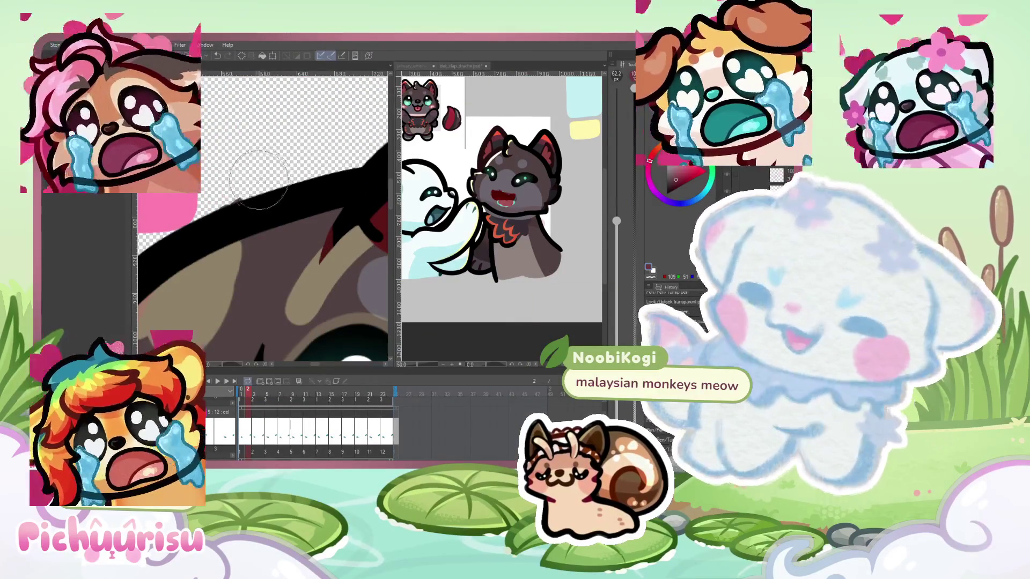
pyautogui.scroll(-8, 206, 199)
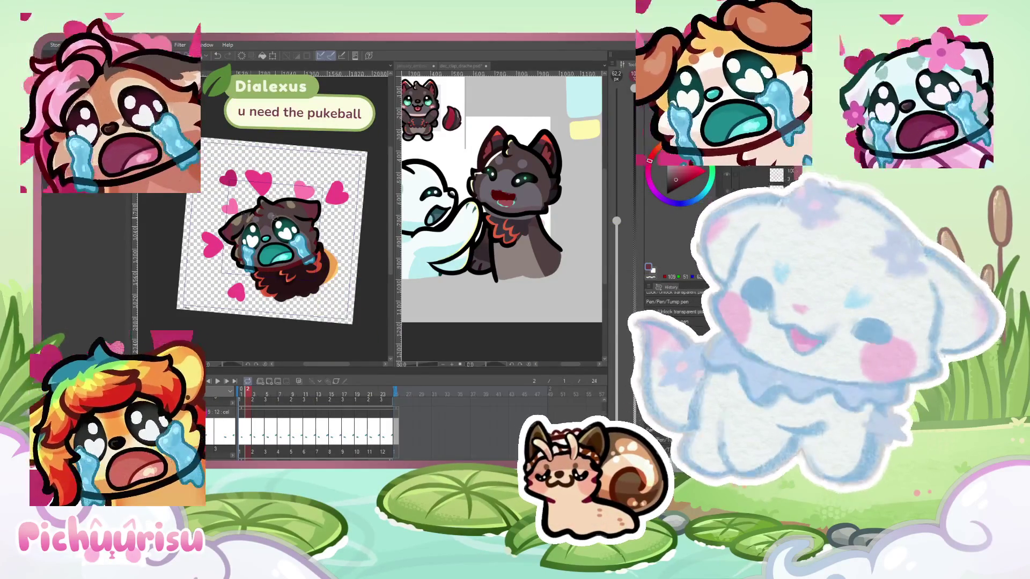
# Check the reference character's ear colouring before painting
pyautogui.scroll(3, 317, 212)
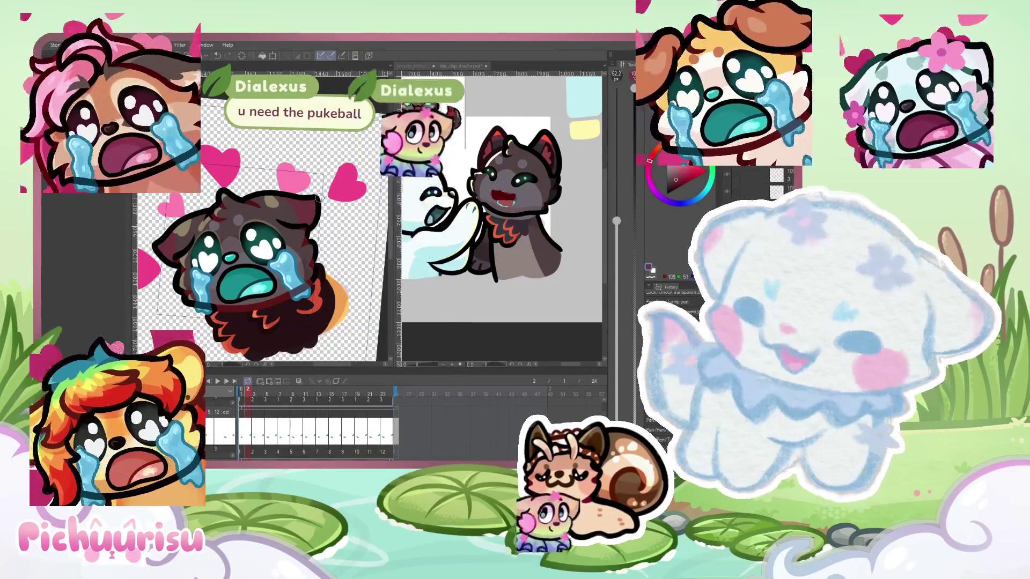
pyautogui.click(520, 151)
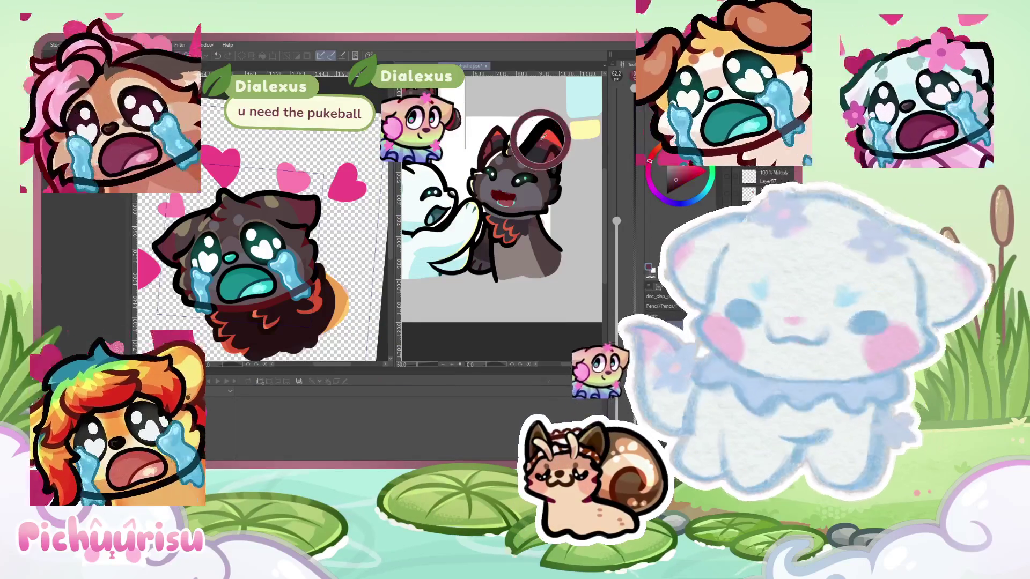
pyautogui.scroll(5, 240, 232)
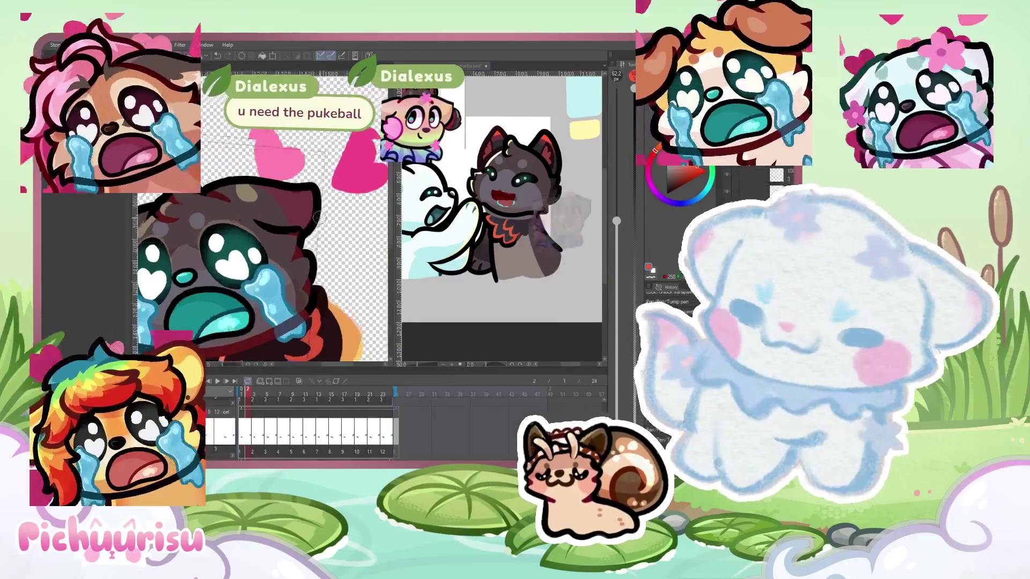
# Paint red along the inner edge of the dog's dark ear
pyautogui.moveTo(241, 233)
pyautogui.mouseDown()
pyautogui.moveTo(290, 194)
pyautogui.moveTo(287, 225)
pyautogui.moveTo(310, 197)
pyautogui.moveTo(311, 209)
pyautogui.mouseUp()
pyautogui.scroll(-2, 311, 209)
pyautogui.scroll(1, 324, 168)
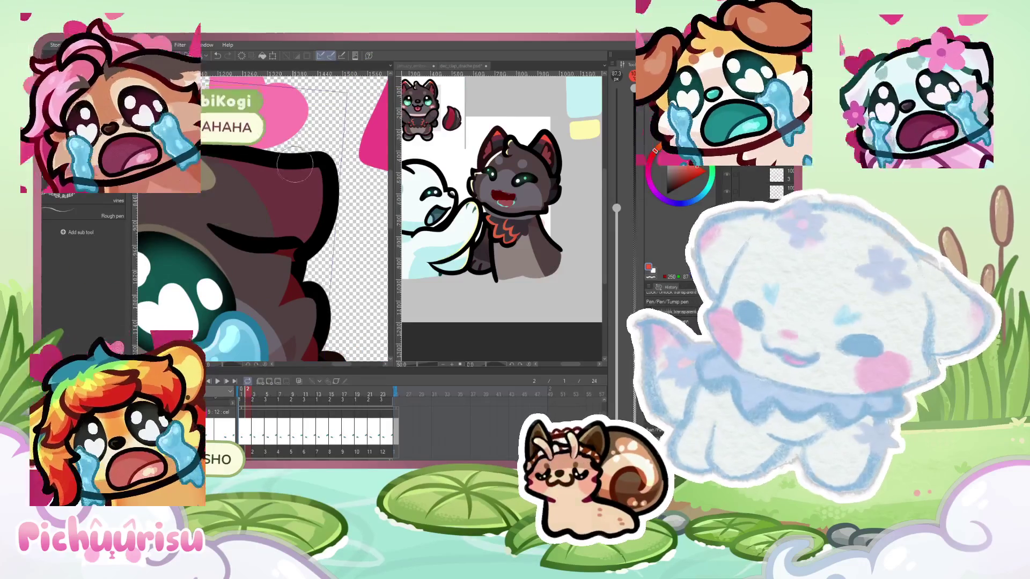
pyautogui.moveTo(288, 162)
pyautogui.mouseDown()
pyautogui.moveTo(324, 212)
pyautogui.moveTo(318, 230)
pyautogui.mouseUp()
pyautogui.scroll(-4, 319, 227)
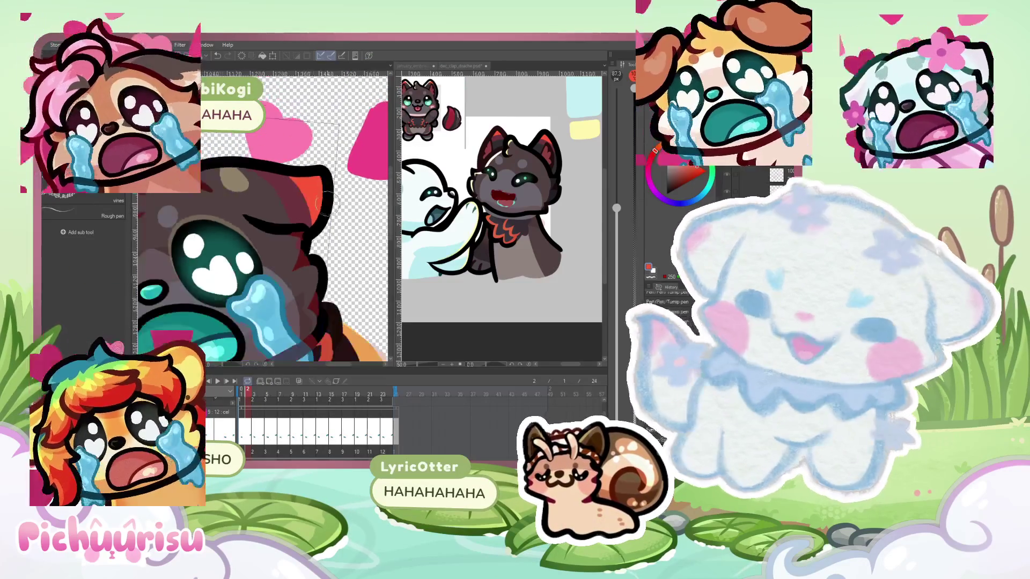
pyautogui.scroll(3, 182, 228)
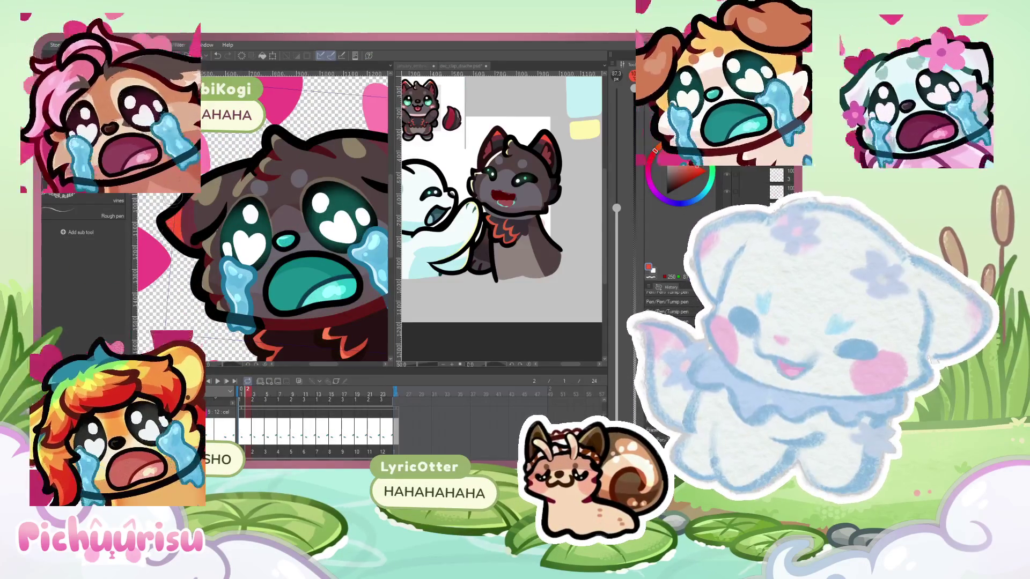
pyautogui.scroll(-3, 183, 244)
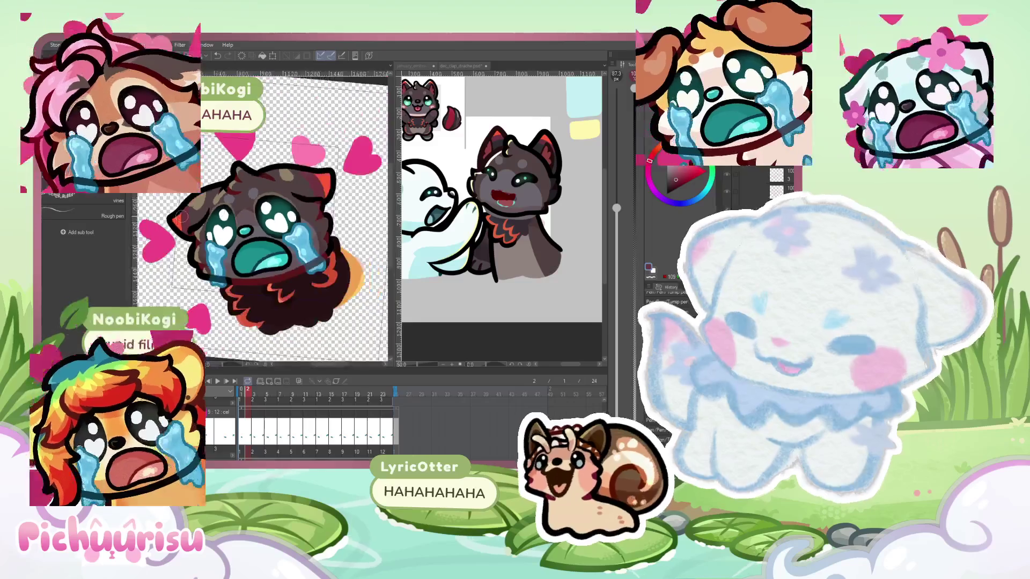
pyautogui.scroll(4, 173, 245)
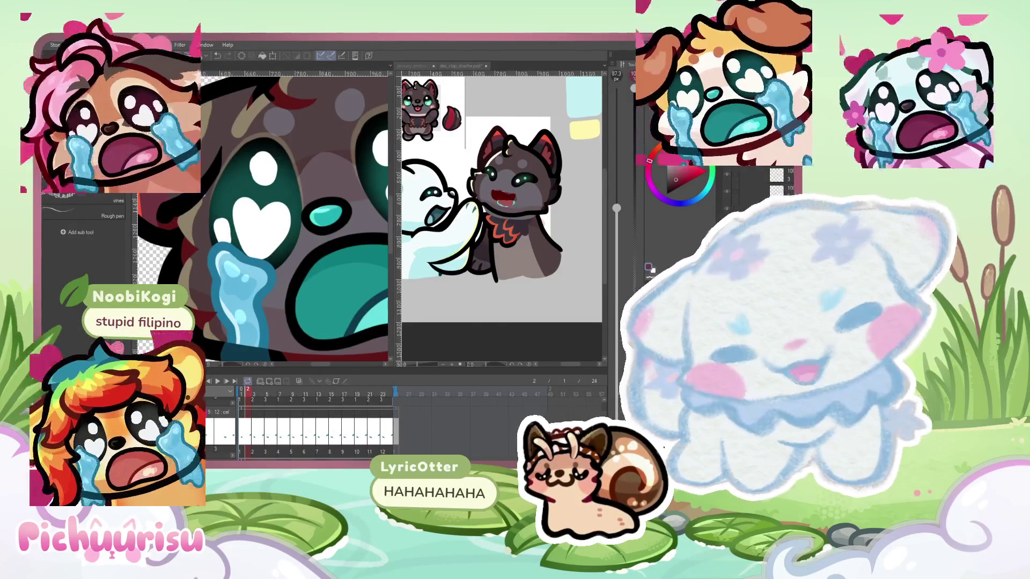
pyautogui.scroll(-2, 198, 279)
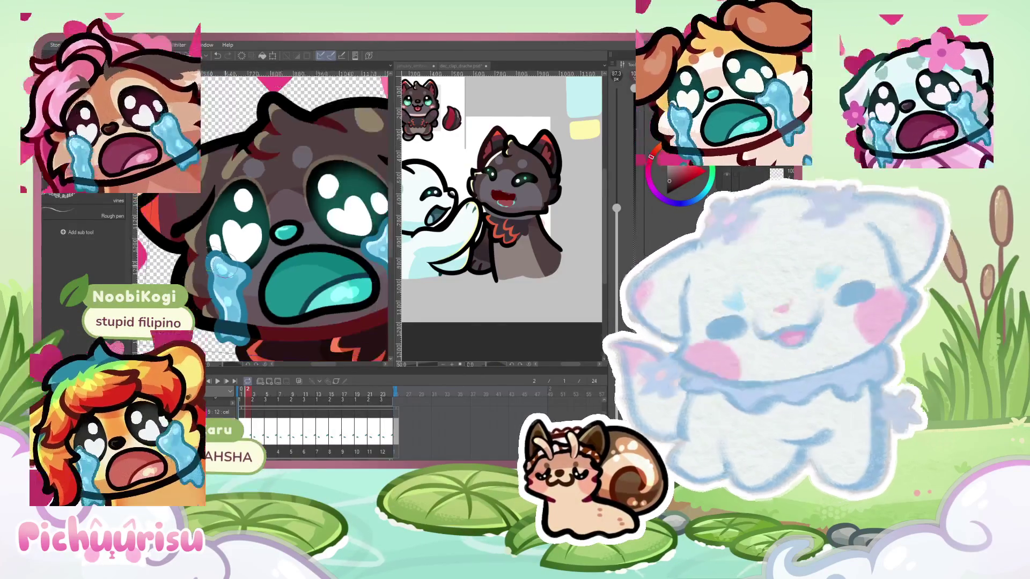
pyautogui.scroll(-3, 222, 263)
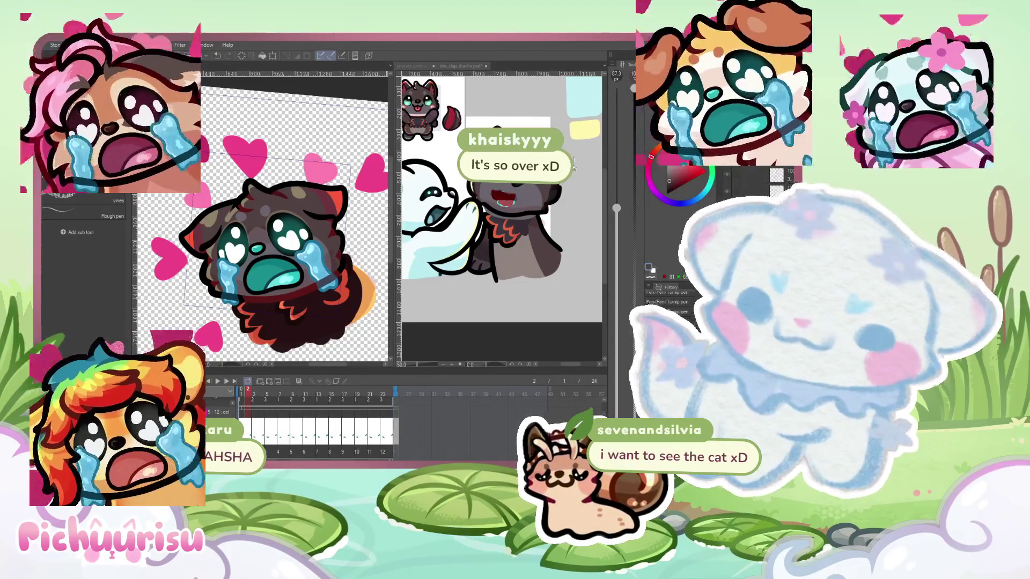
pyautogui.scroll(1, 339, 267)
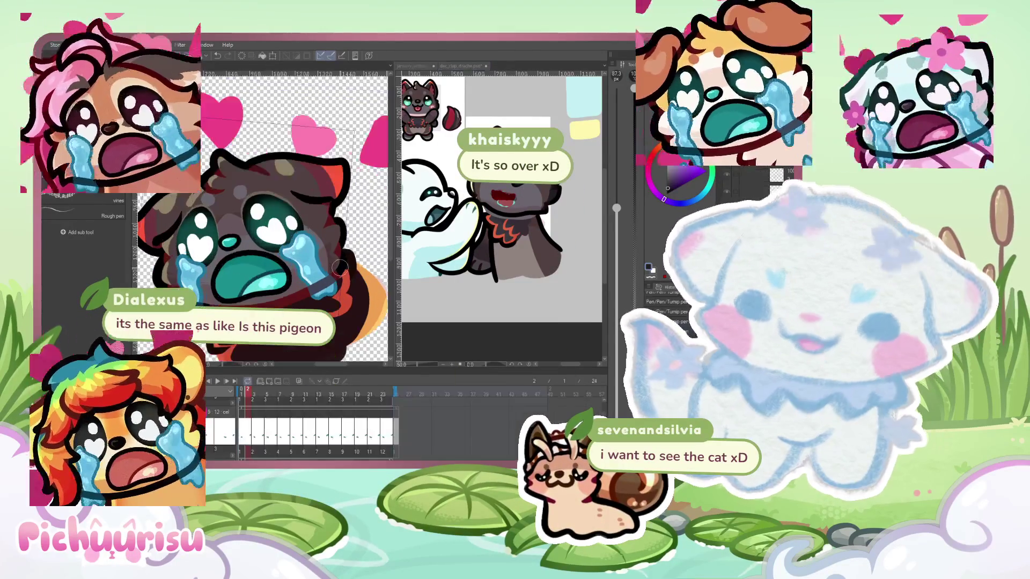
pyautogui.scroll(1, 300, 245)
pyautogui.scroll(2, 300, 222)
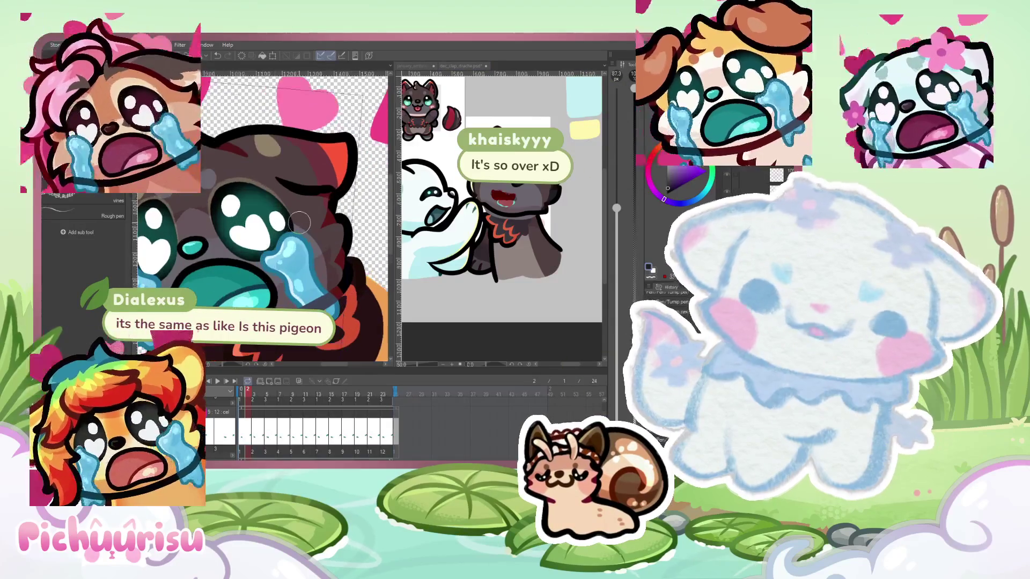
pyautogui.scroll(1, 265, 220)
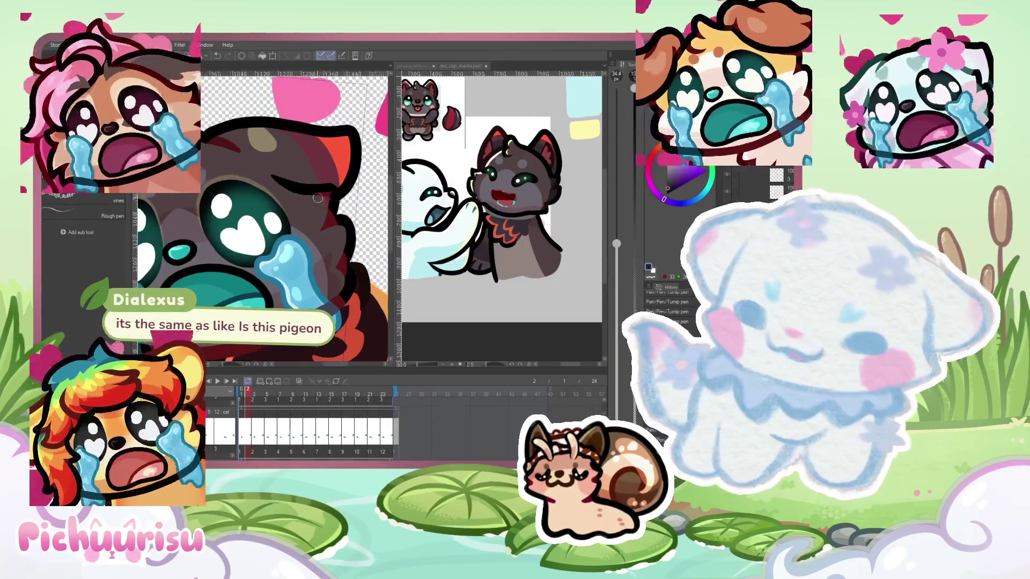
# Shade the dark fur along the head outline and near the ear
pyautogui.moveTo(330, 219); pyautogui.dragTo(338, 263)
pyautogui.moveTo(306, 190); pyautogui.dragTo(335, 298)
pyautogui.moveTo(332, 212); pyautogui.dragTo(330, 219)
pyautogui.moveTo(292, 190); pyautogui.dragTo(322, 236)
pyautogui.moveTo(291, 198); pyautogui.dragTo(330, 273)
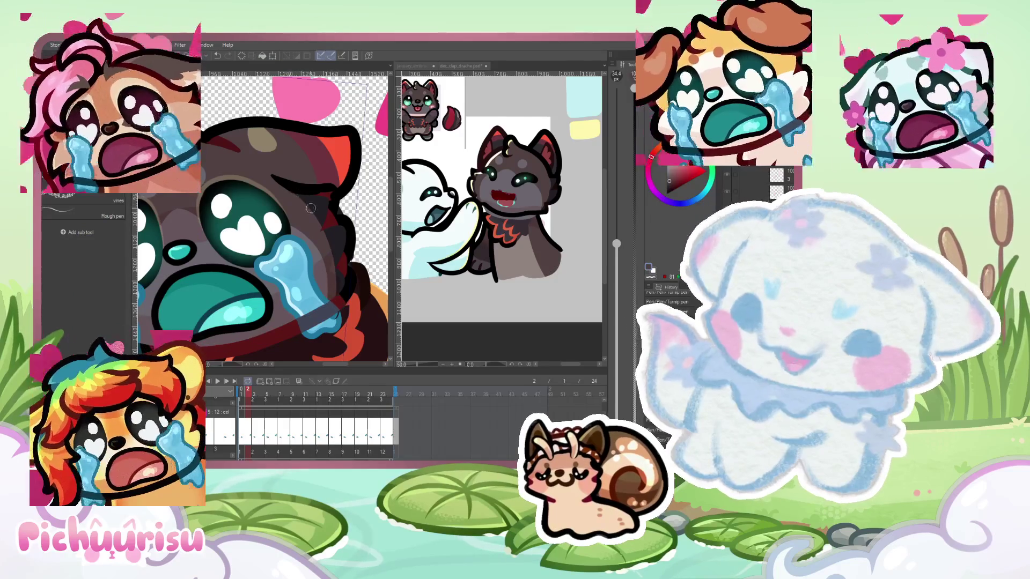
# Add dark purple, then lighter shading to touch up the head's fur edge
pyautogui.keyDown('alt'); pyautogui.click(317, 202); pyautogui.keyUp('alt')
pyautogui.moveTo(311, 209); pyautogui.dragTo(336, 288)
pyautogui.scroll(3, 320, 237)
pyautogui.keyDown('alt'); pyautogui.click(308, 223); pyautogui.keyUp('alt')
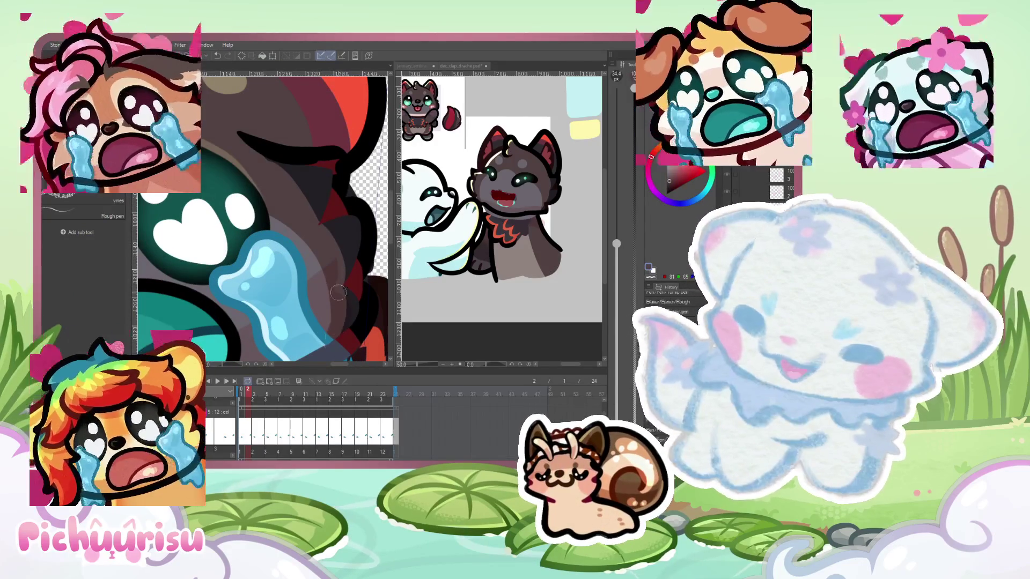
pyautogui.moveTo(317, 236)
pyautogui.mouseDown()
pyautogui.moveTo(296, 184)
pyautogui.moveTo(322, 204)
pyautogui.mouseUp()
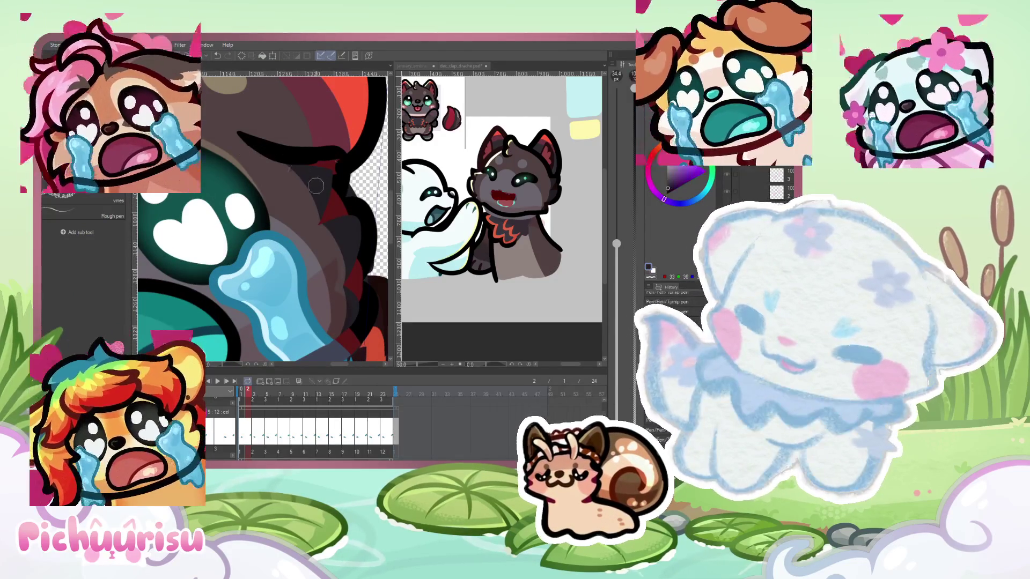
pyautogui.scroll(-3, 189, 207)
pyautogui.scroll(2, 189, 207)
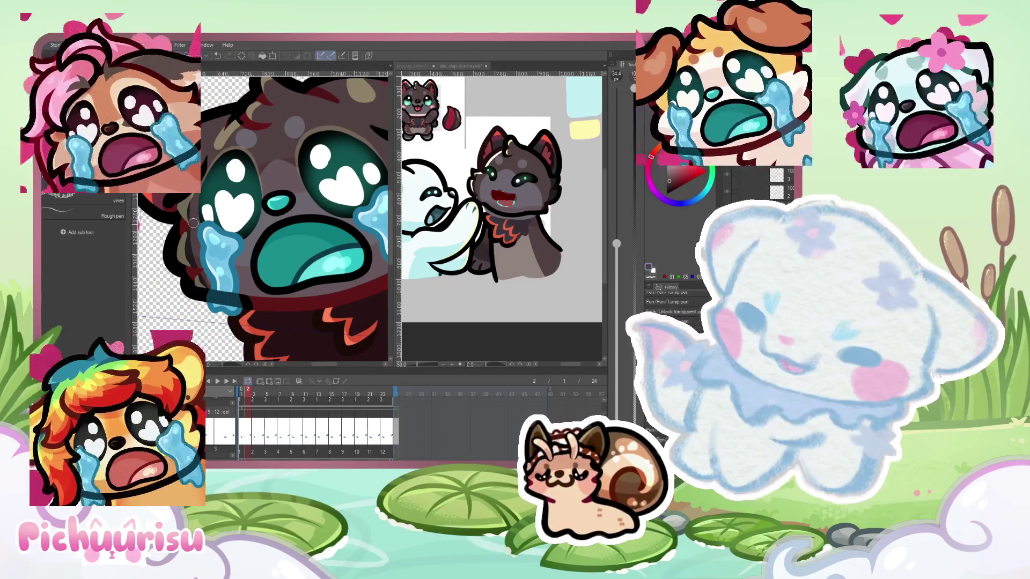
pyautogui.scroll(-2, 202, 268)
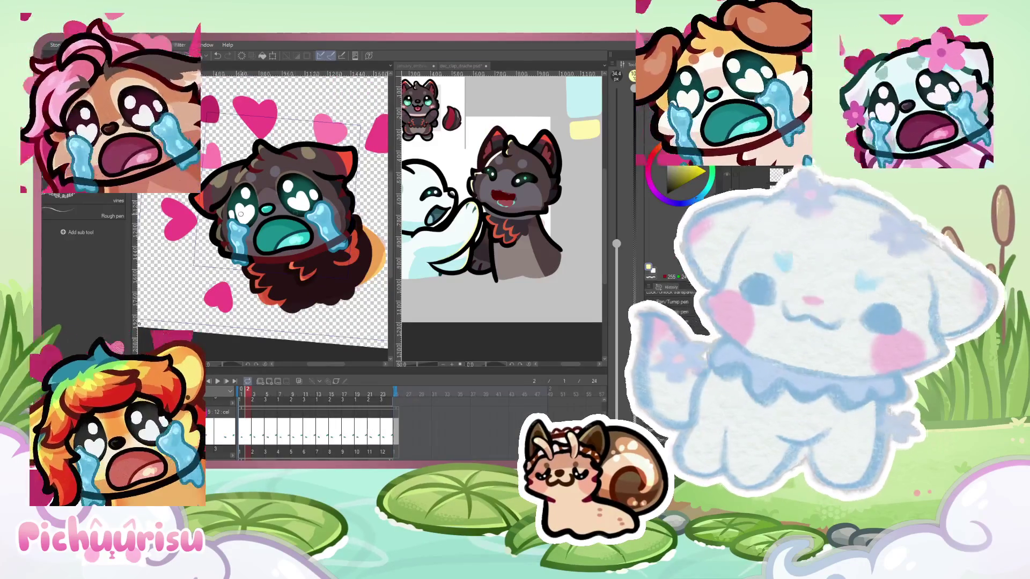
pyautogui.scroll(2, 243, 215)
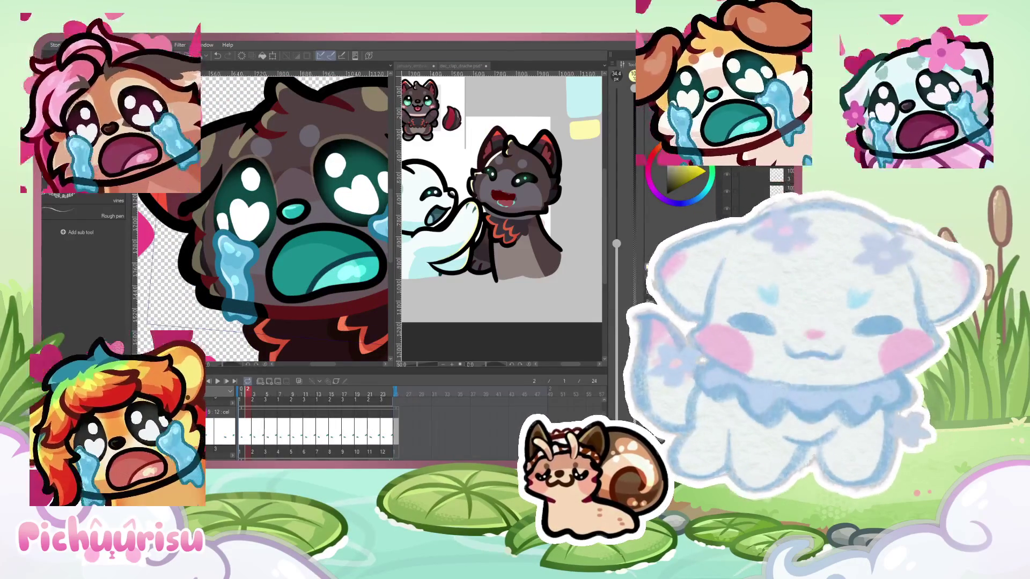
pyautogui.scroll(1, 203, 201)
pyautogui.scroll(-2, 196, 208)
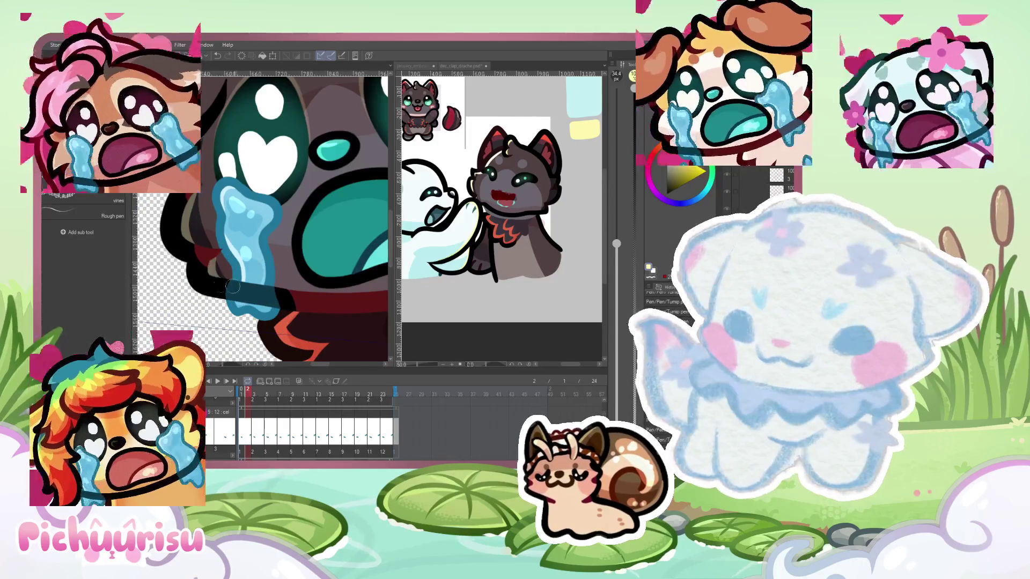
pyautogui.scroll(-3, 187, 244)
pyautogui.scroll(3, 187, 244)
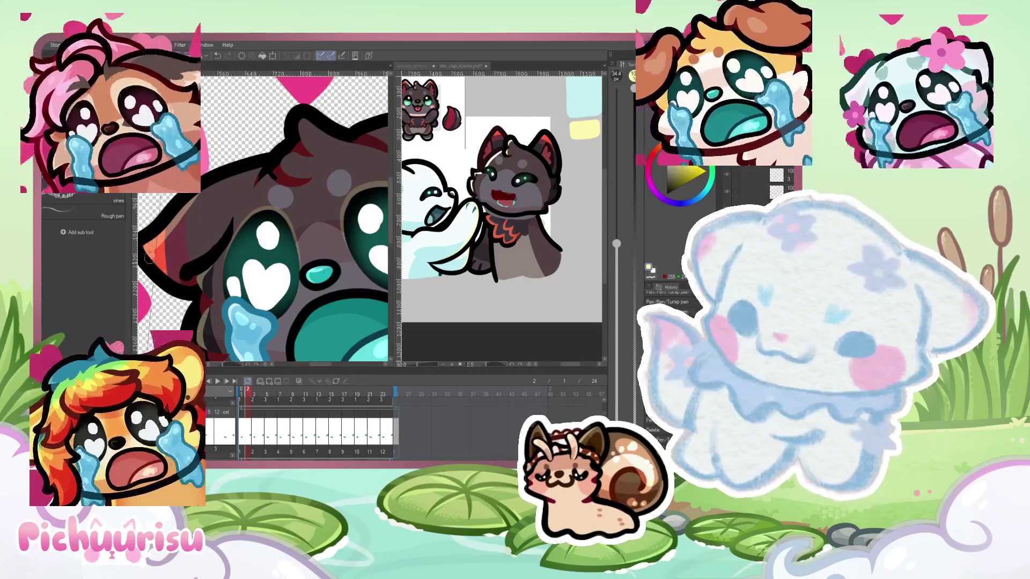
pyautogui.moveTo(179, 235); pyautogui.dragTo(258, 177)
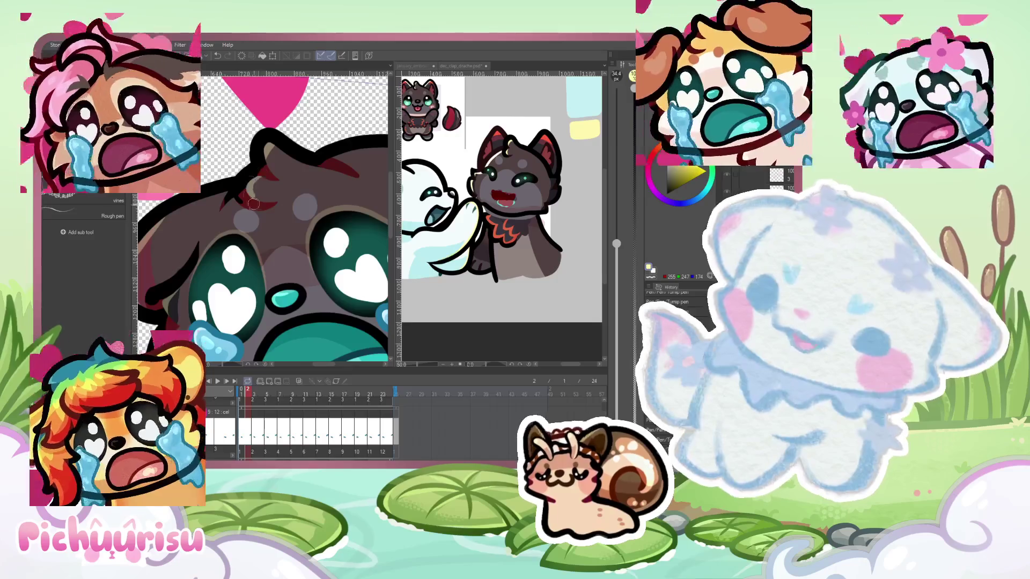
pyautogui.scroll(-1, 318, 168)
pyautogui.scroll(-2, 346, 159)
pyautogui.scroll(3, 288, 126)
pyautogui.scroll(2, 288, 124)
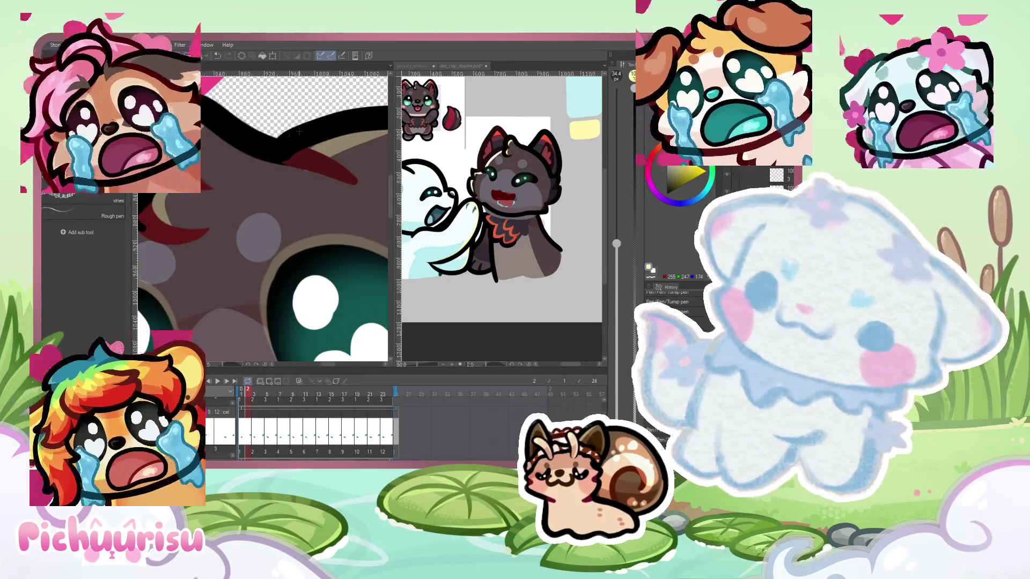
pyautogui.scroll(-3, 280, 168)
pyautogui.scroll(-1, 279, 169)
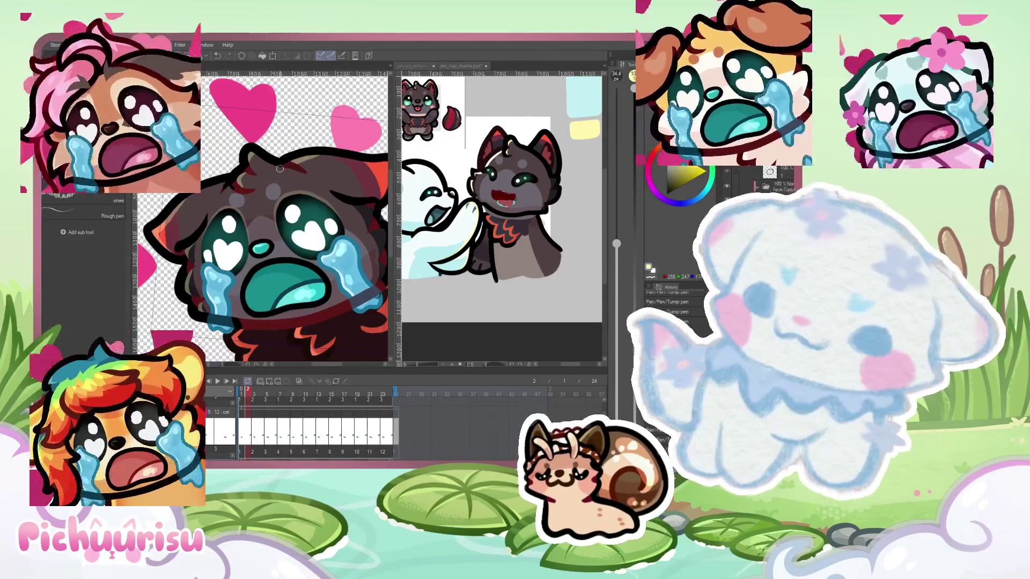
pyautogui.scroll(3, 200, 211)
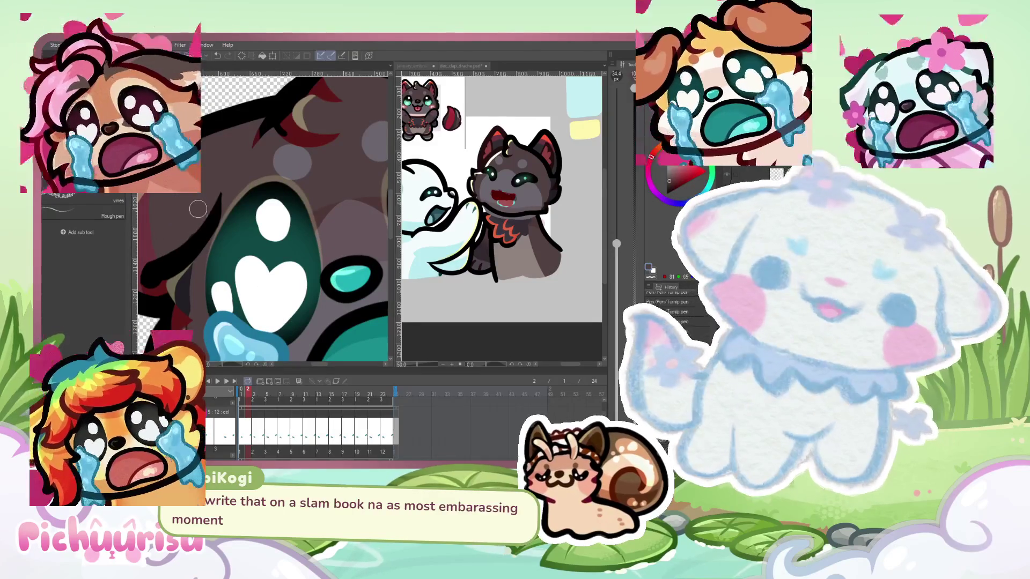
pyautogui.scroll(-5, 191, 233)
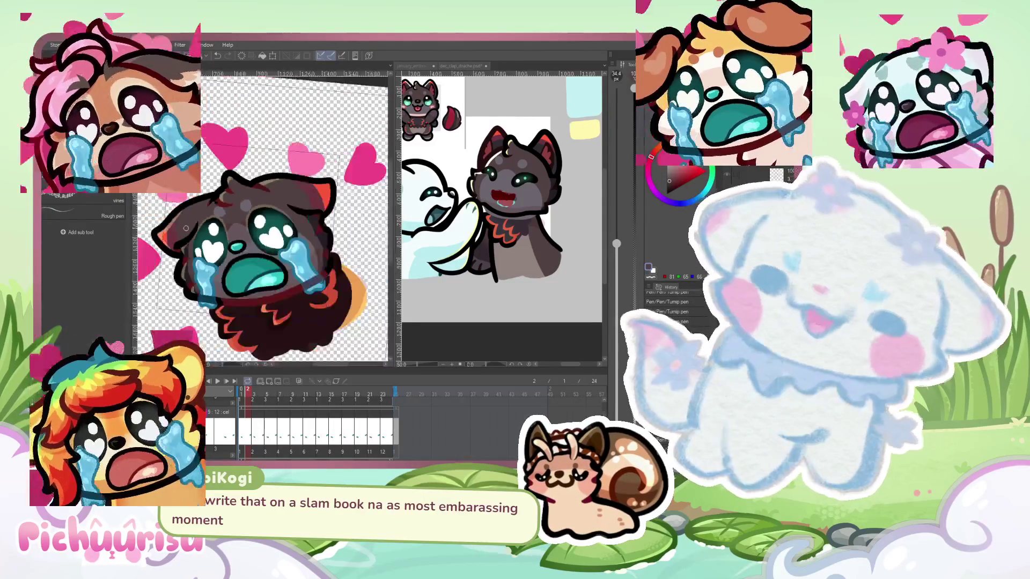
pyautogui.moveTo(256, 257); pyautogui.dragTo(284, 240)
pyautogui.hotkey('ctrl', 'z')
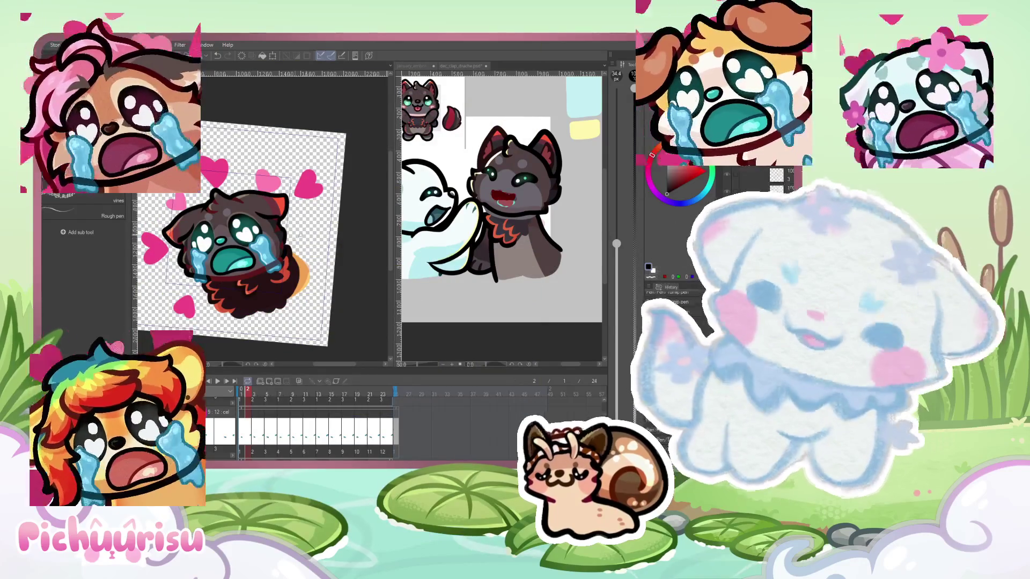
# Eyedrop the reference character's eye colour, pick a darker shade, then sample the dog's eye
pyautogui.scroll(1, 523, 175)
pyautogui.keyDown('alt'); pyautogui.click(527, 177); pyautogui.keyUp('alt')
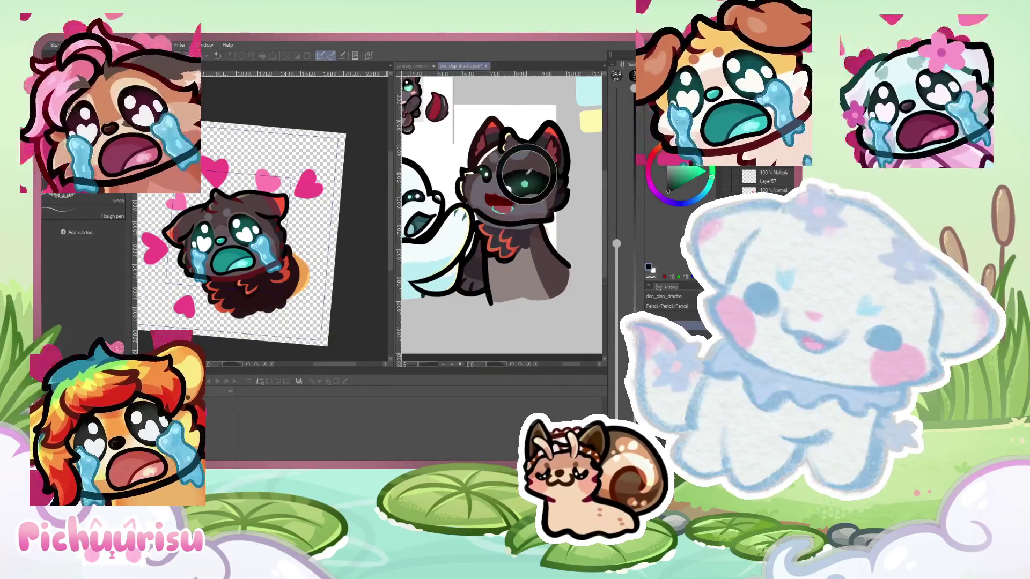
pyautogui.click(242, 219)
pyautogui.scroll(2, 242, 218)
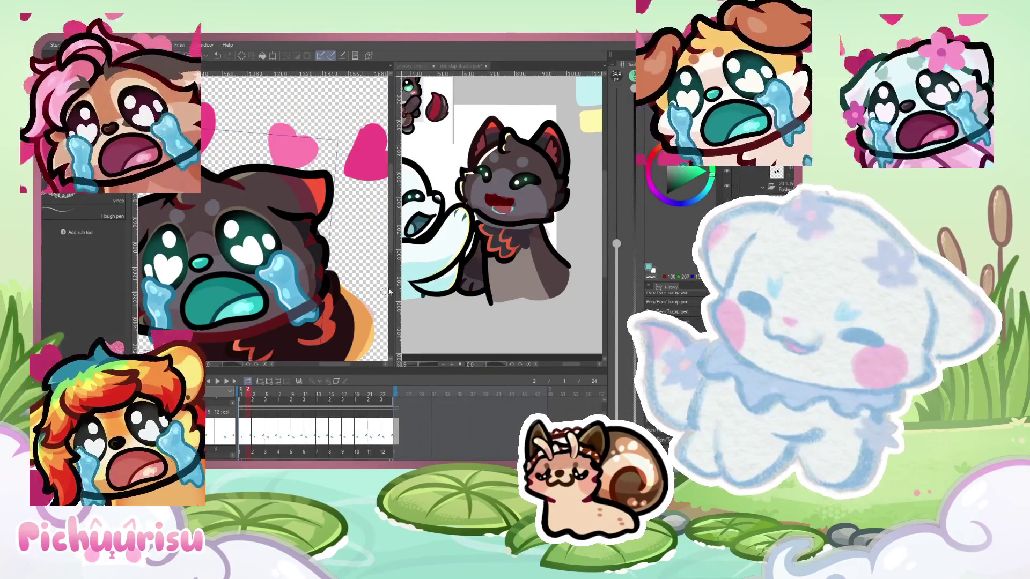
pyautogui.click(682, 176)
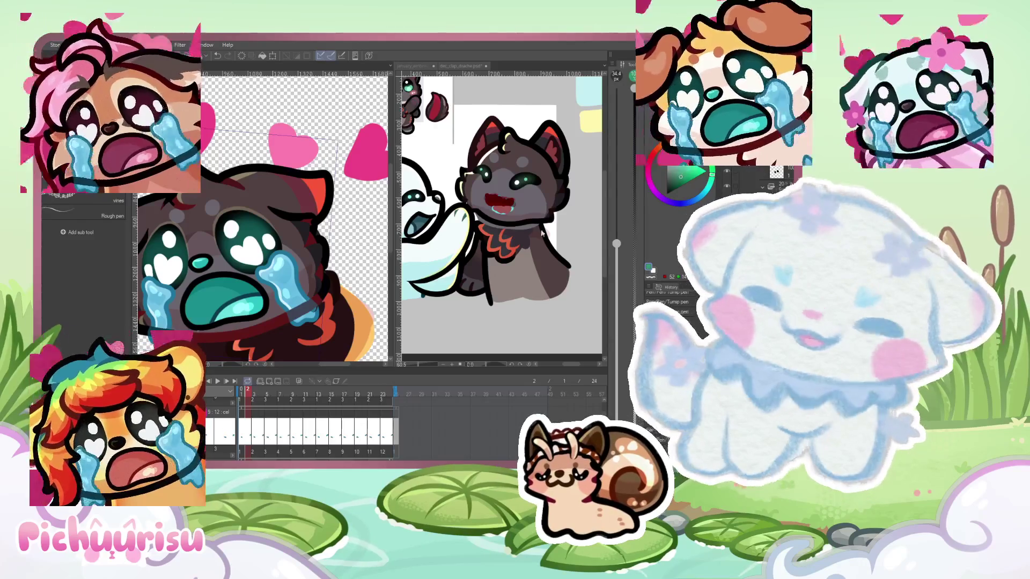
pyautogui.scroll(-2, 279, 209)
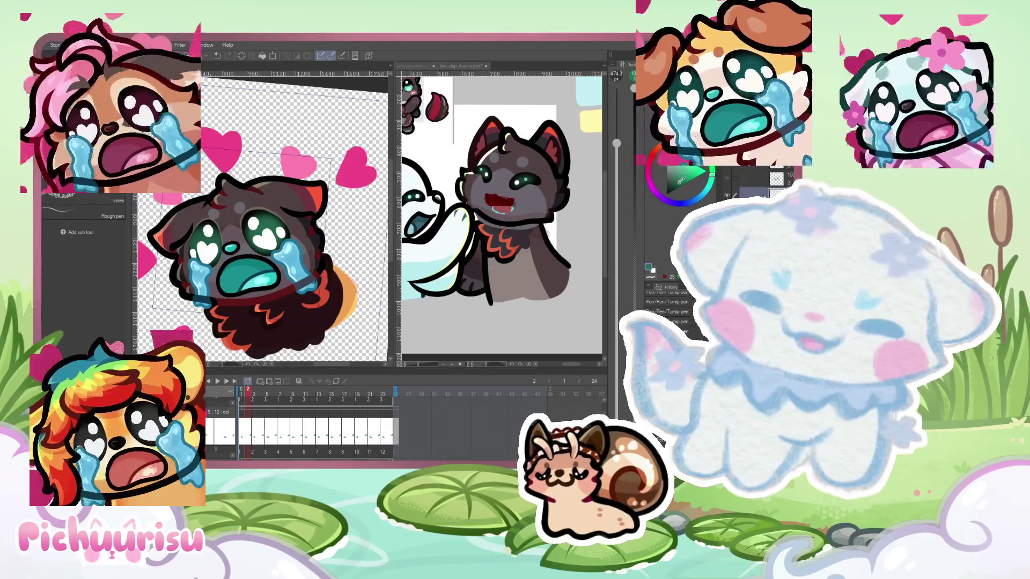
pyautogui.keyDown('alt'); pyautogui.click(276, 209); pyautogui.keyUp('alt')
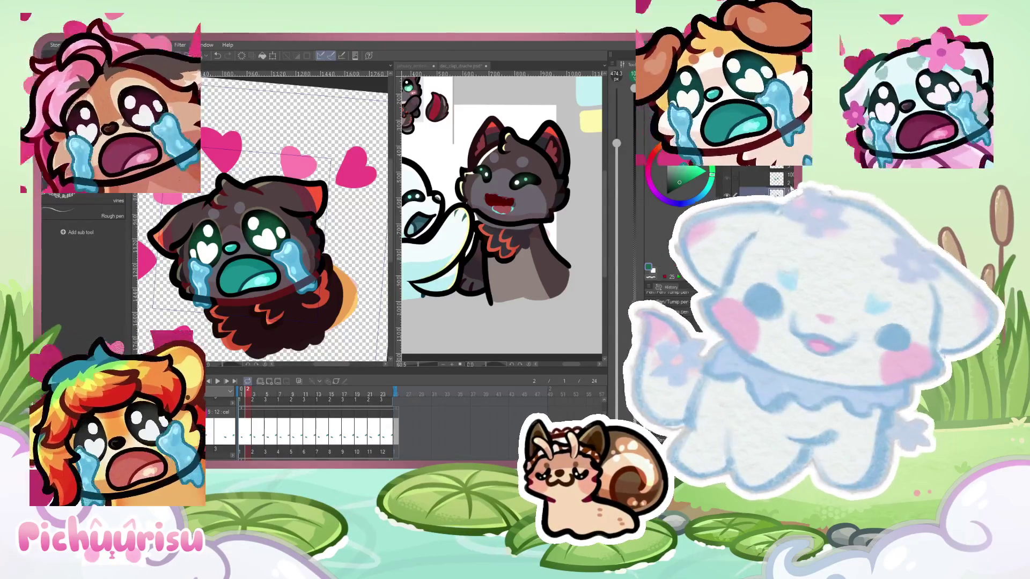
# Flip between animation frames 3 and 5 to compare the hearts' motion
pyautogui.press('Right')
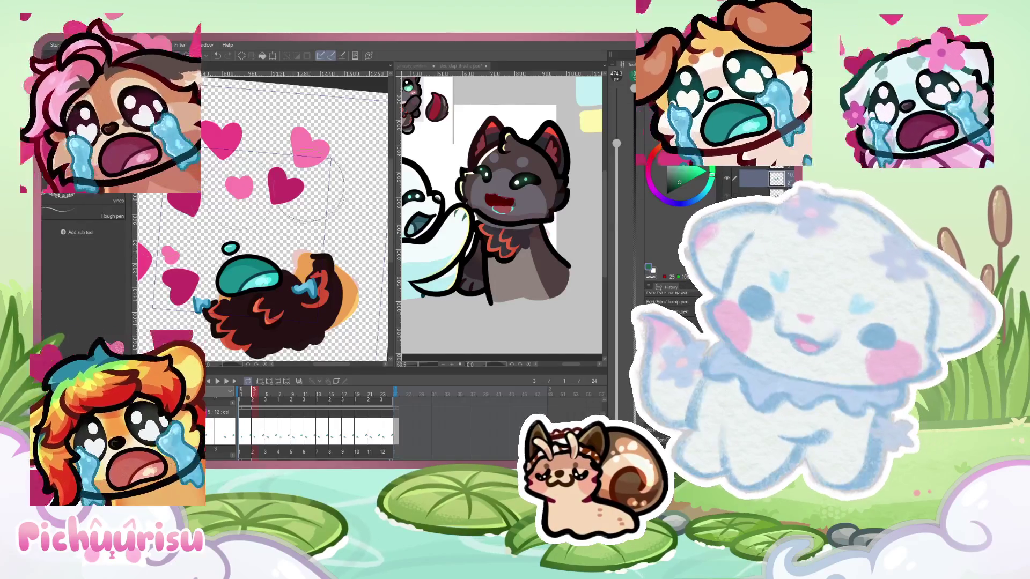
pyautogui.press('Right')
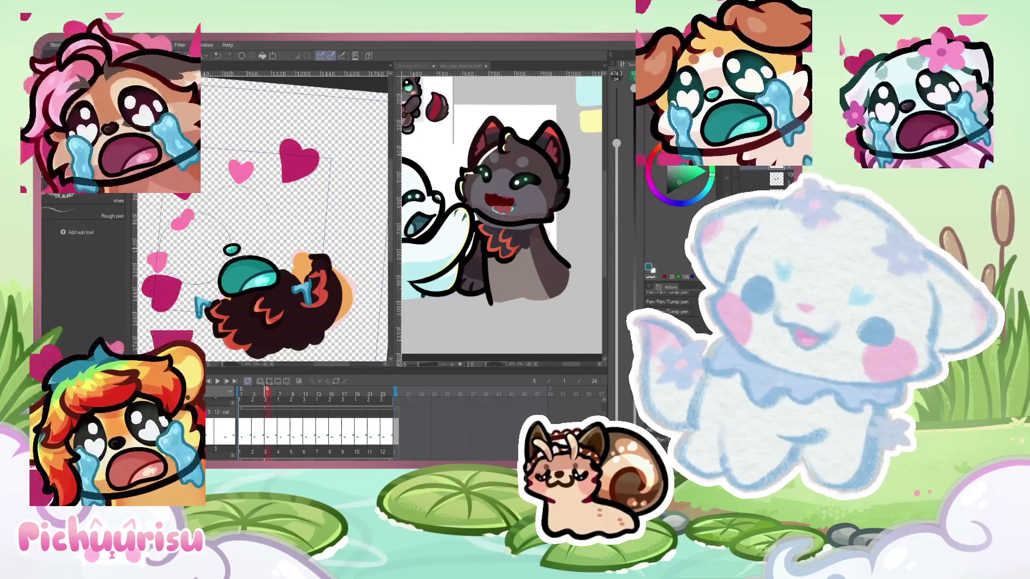
pyautogui.press('Left')
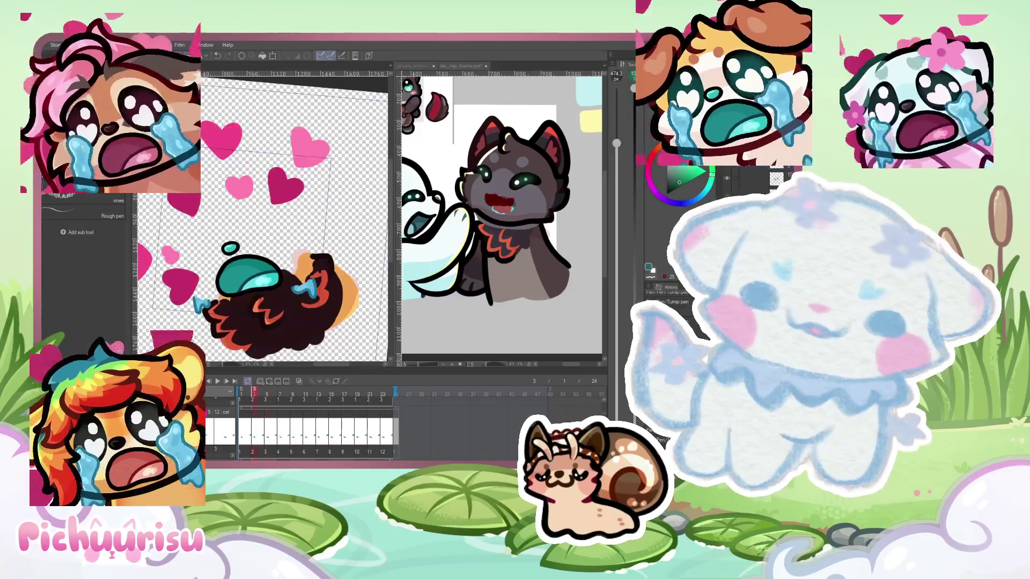
pyautogui.press('Right')
pyautogui.press('Right')
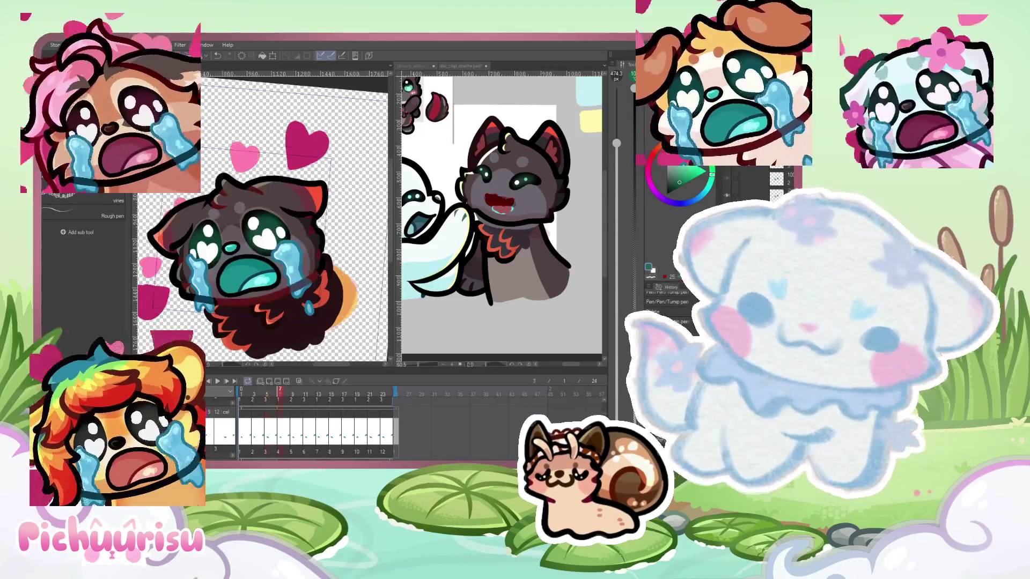
pyautogui.scroll(3, 322, 242)
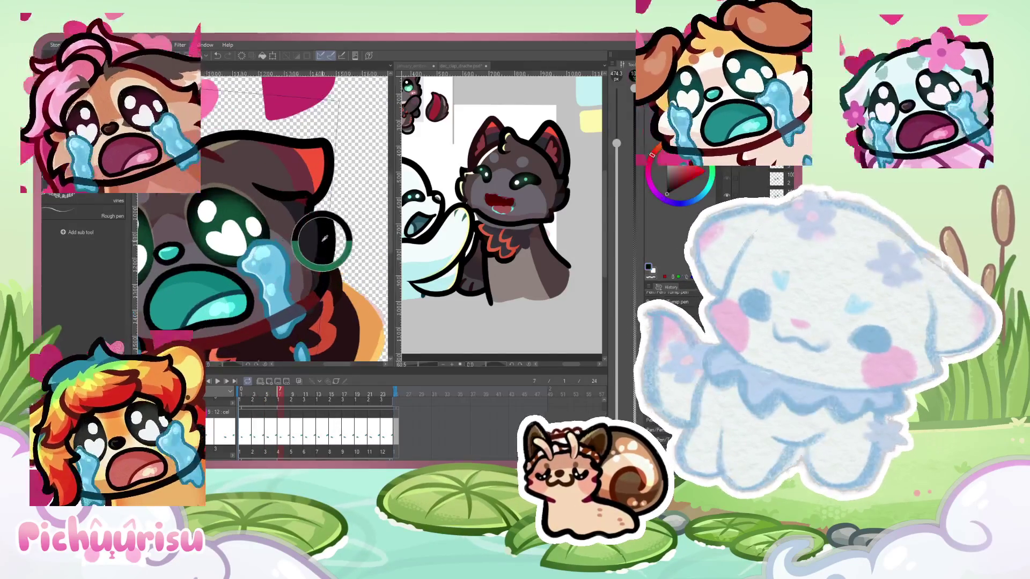
pyautogui.scroll(-3, 322, 242)
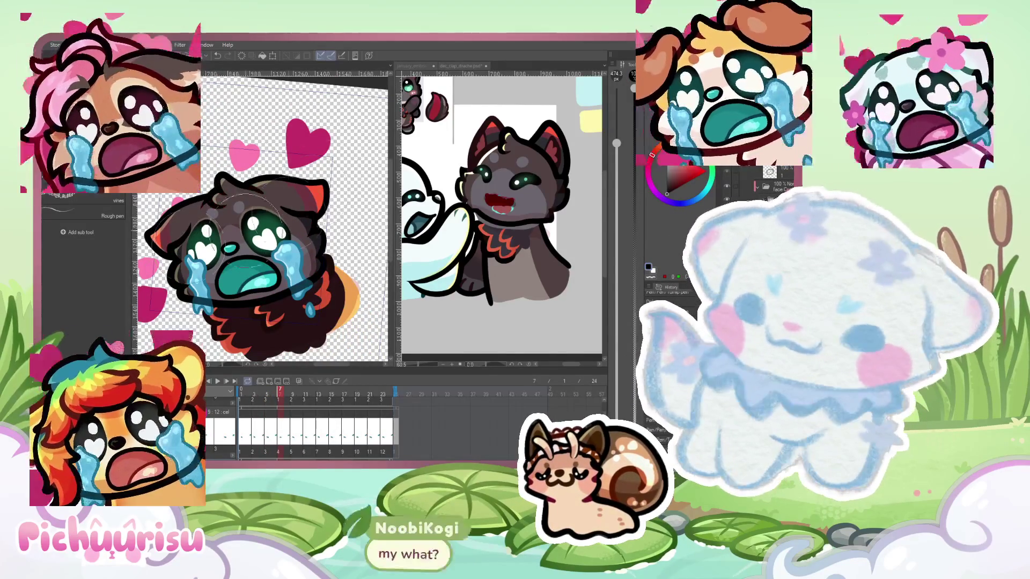
# Compare with the reference character twice, then zoom the emote in on the ear and eye
pyautogui.click(518, 199)
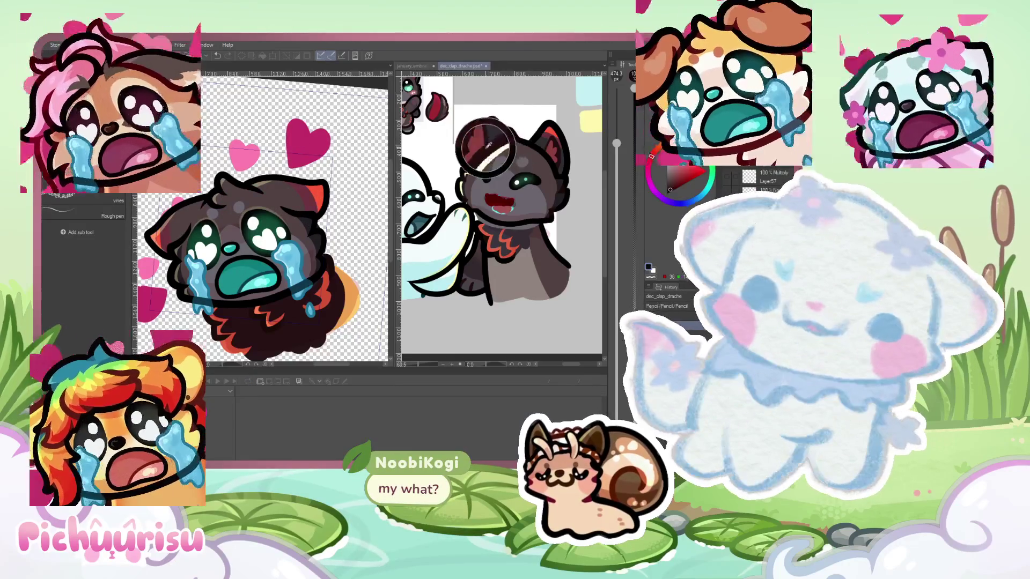
pyautogui.click(300, 247)
pyautogui.scroll(2, 311, 231)
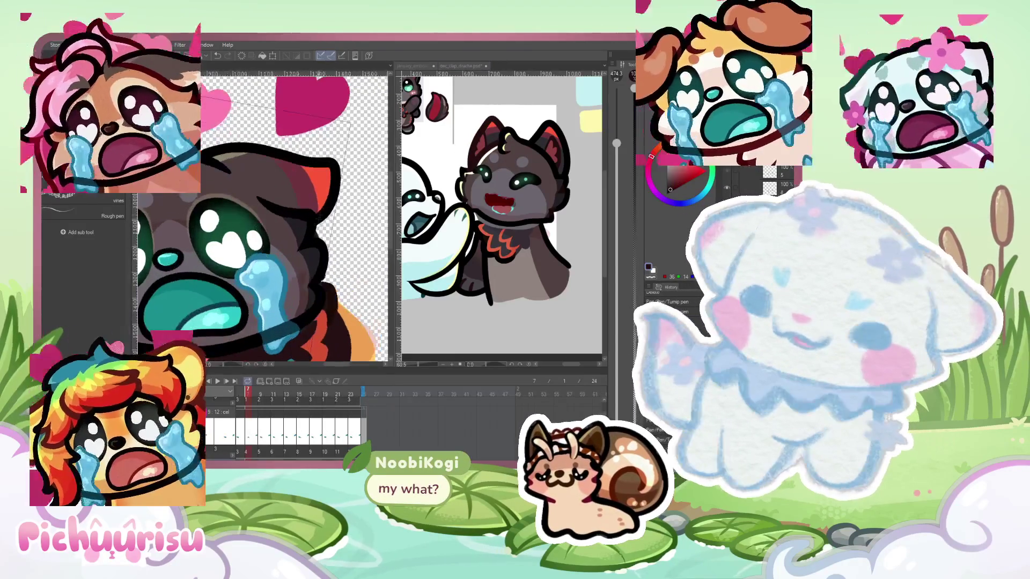
pyautogui.scroll(4, 316, 228)
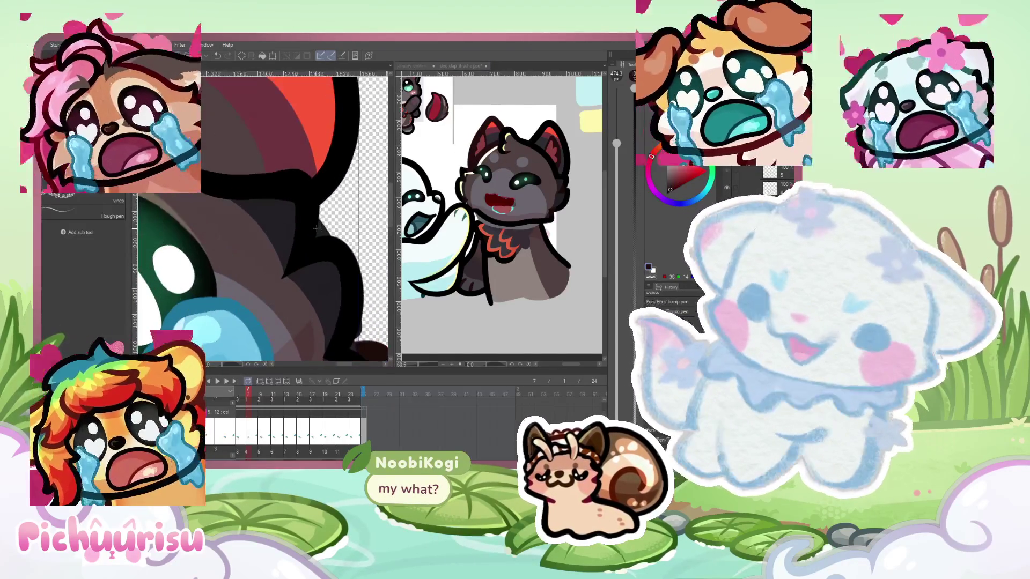
pyautogui.scroll(-2, 269, 221)
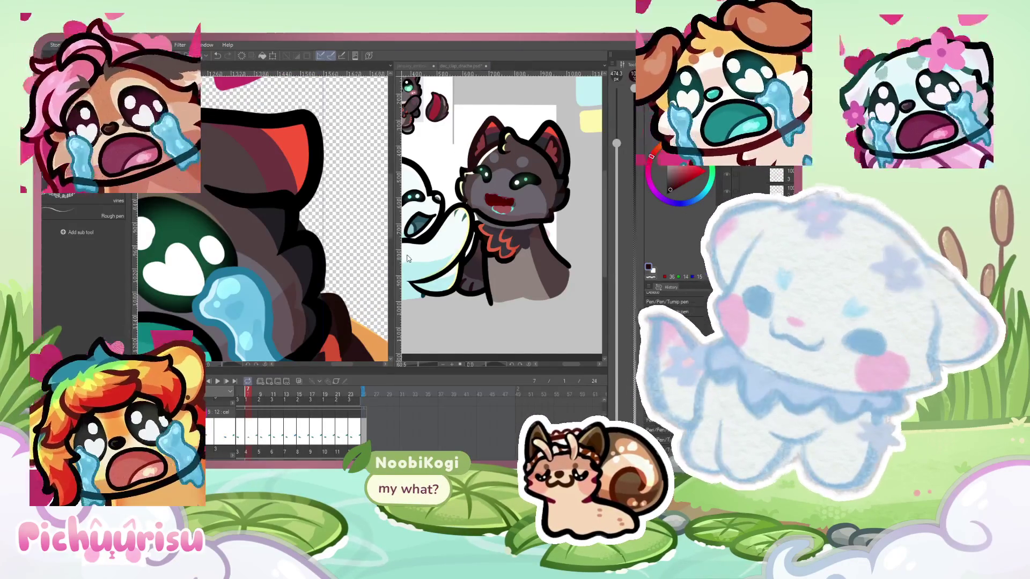
pyautogui.scroll(2, 323, 200)
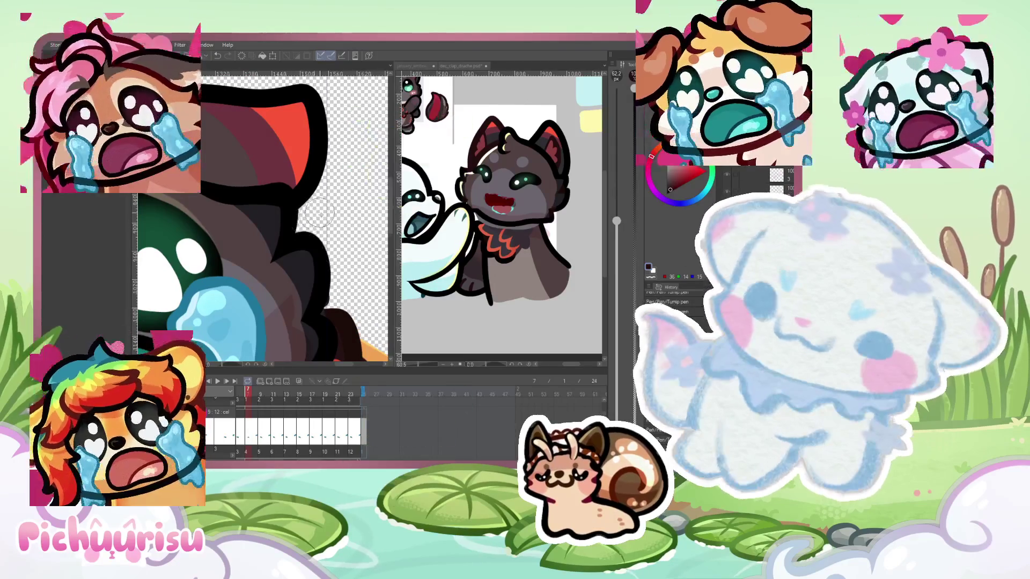
pyautogui.scroll(-6, 327, 317)
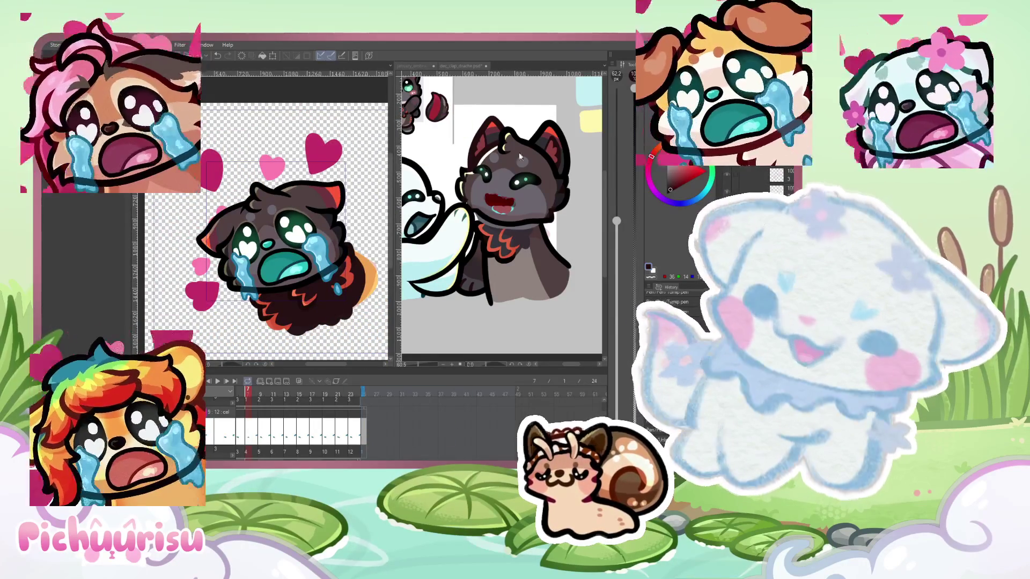
pyautogui.click(546, 146)
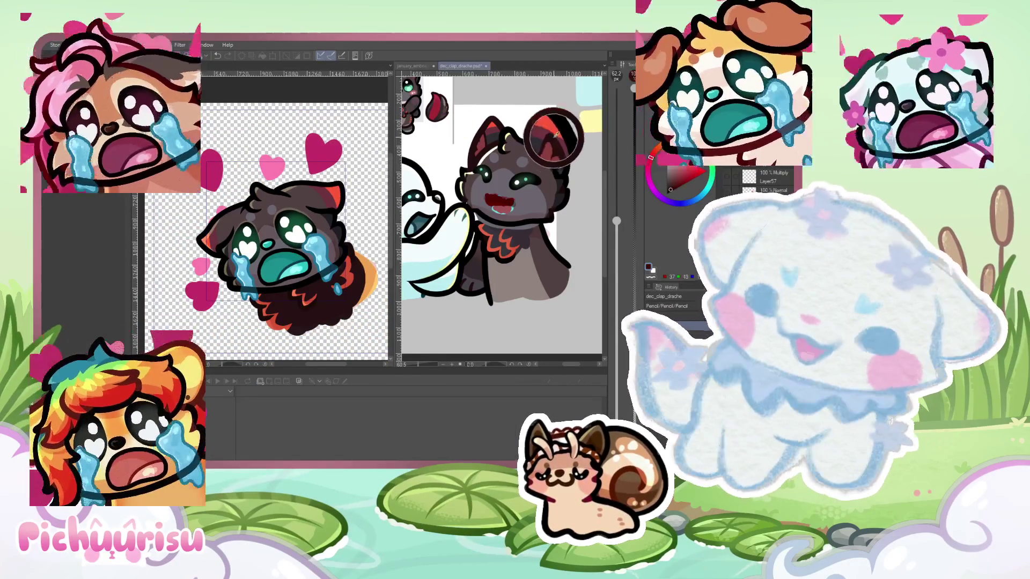
pyautogui.click(297, 221)
pyautogui.scroll(5, 297, 221)
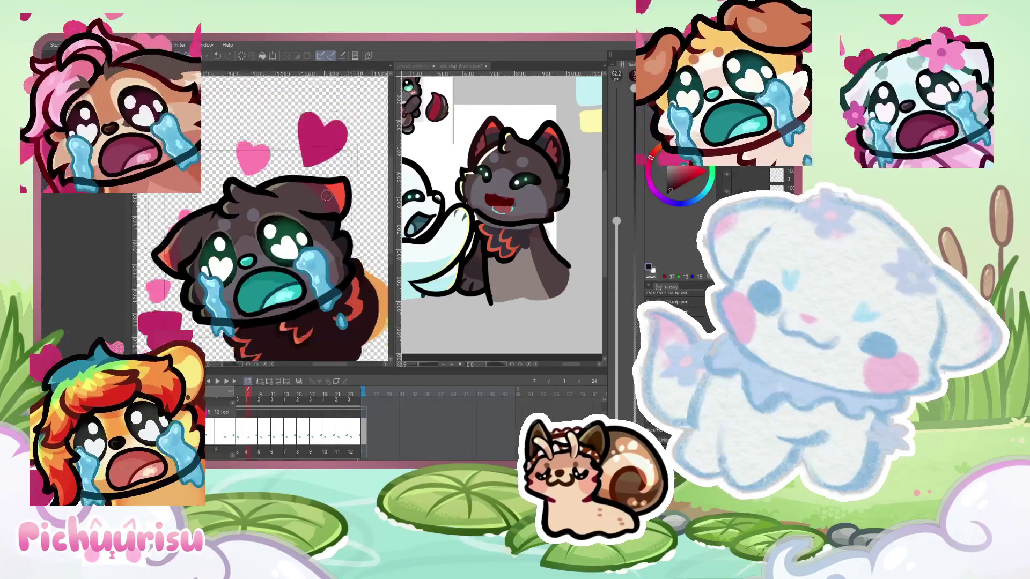
pyautogui.scroll(2, 270, 249)
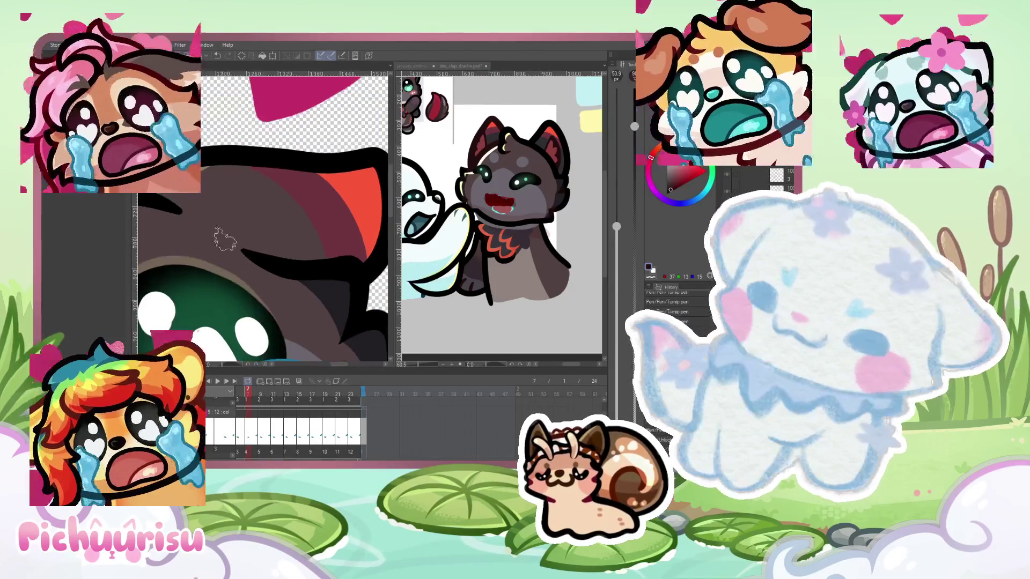
# Shrink the brush and darken the inner ear with dark strokes, resizing the brush as needed
pyautogui.moveTo(225, 231); pyautogui.dragTo(255, 247)
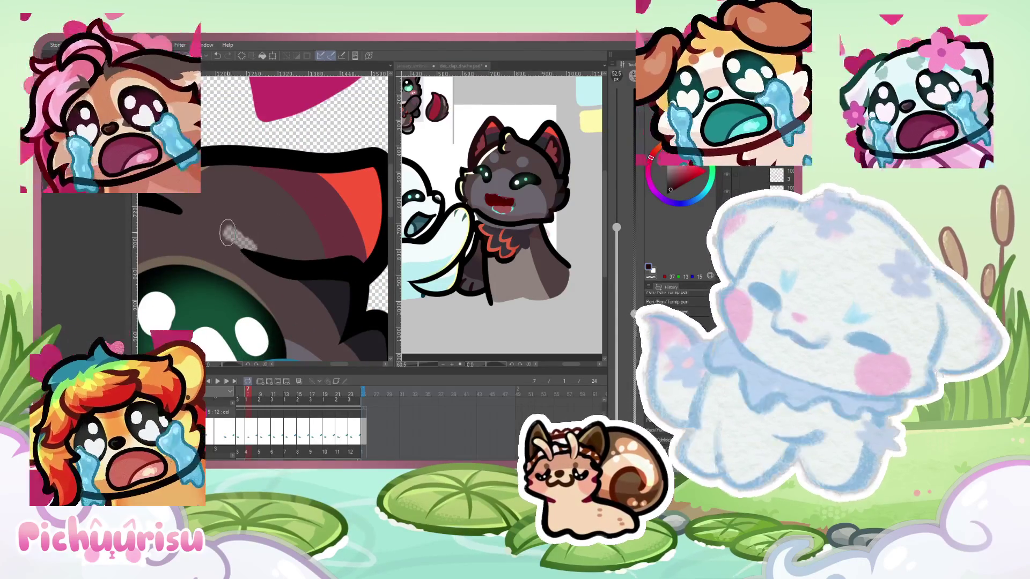
pyautogui.hotkey('ctrl', 'z')
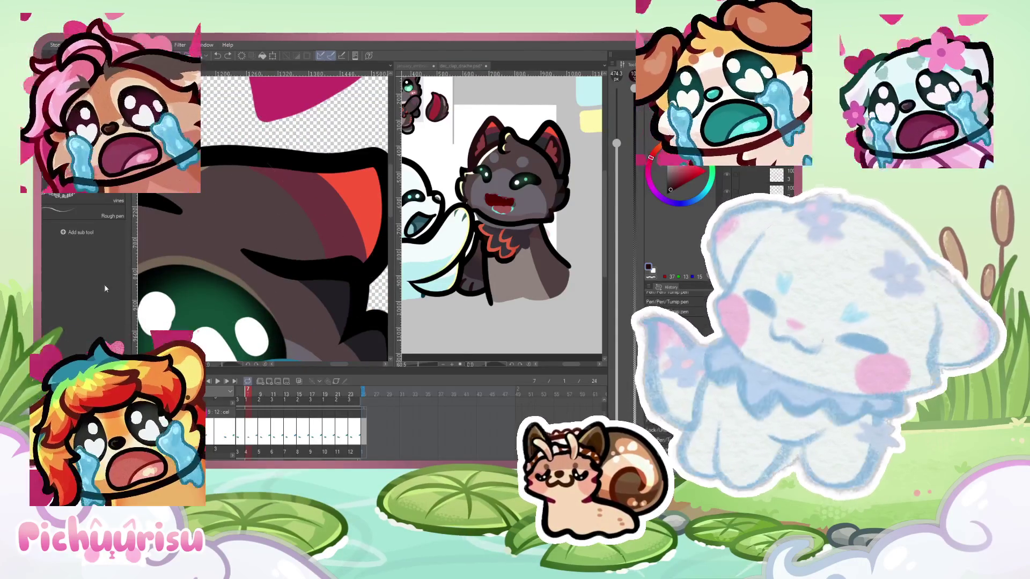
pyautogui.moveTo(616, 144); pyautogui.dragTo(616, 265)
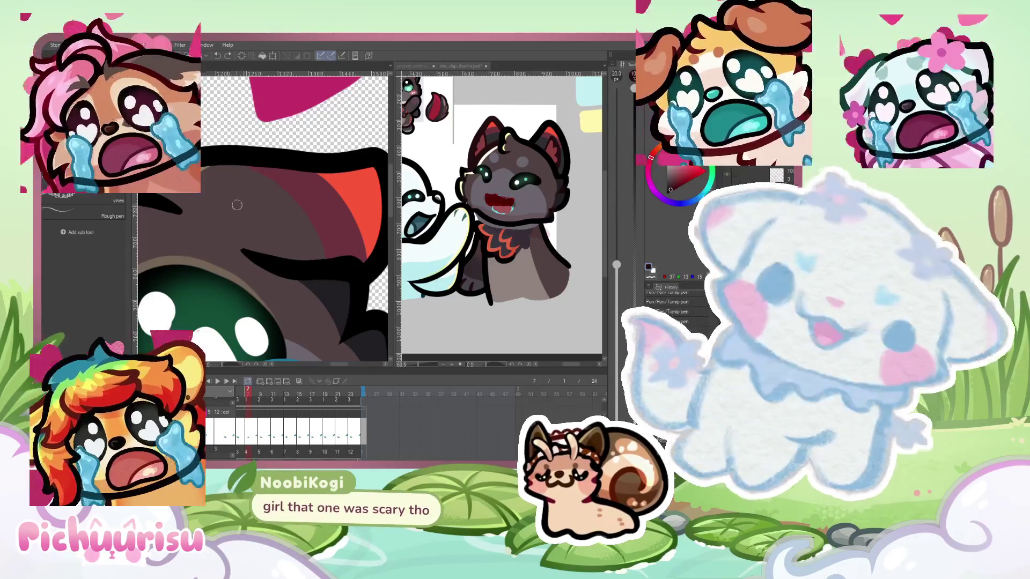
pyautogui.scroll(2, 247, 252)
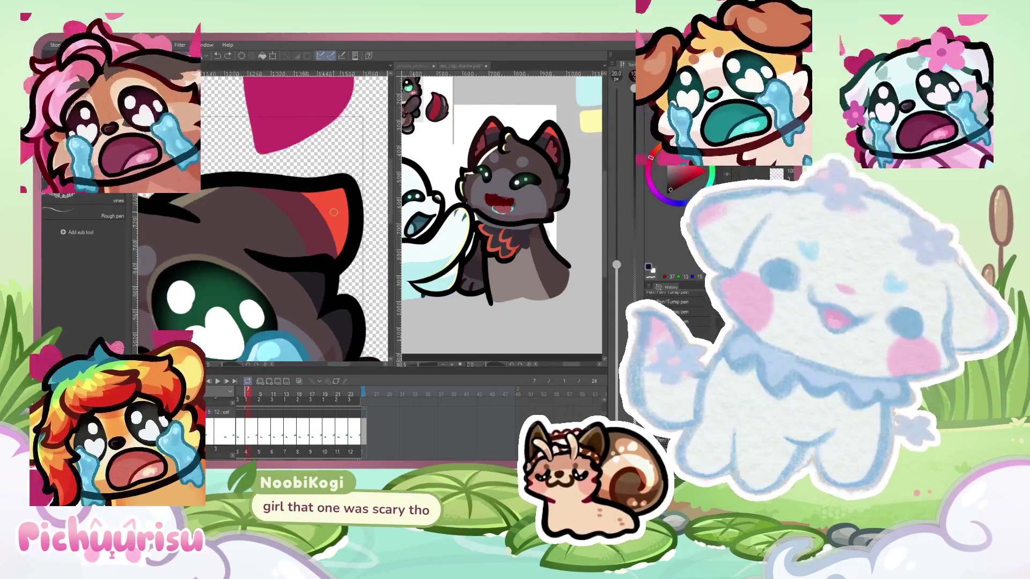
pyautogui.moveTo(203, 263)
pyautogui.mouseDown()
pyautogui.moveTo(342, 212)
pyautogui.moveTo(257, 272)
pyautogui.mouseUp()
pyautogui.moveTo(616, 265); pyautogui.dragTo(616, 198)
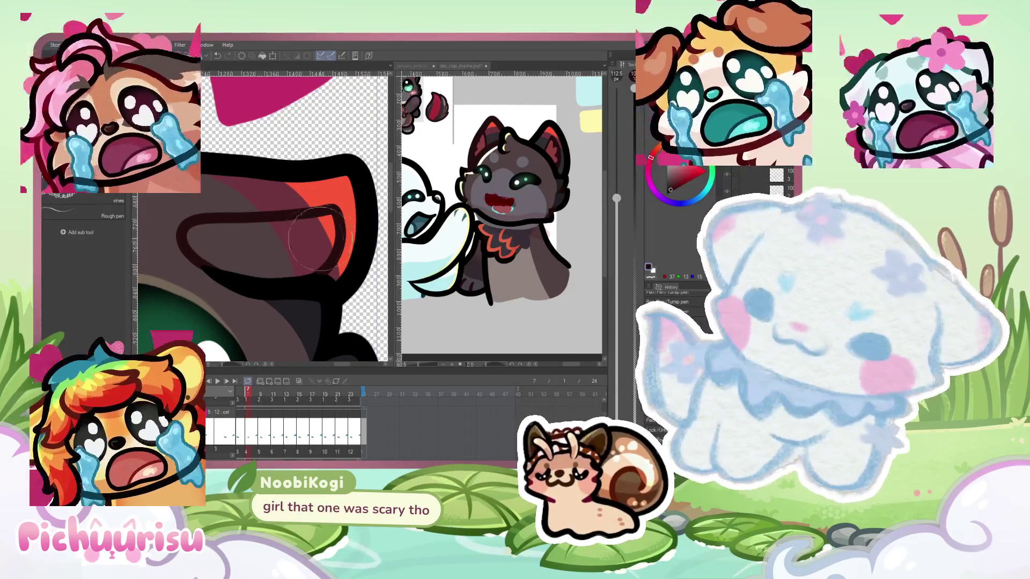
pyautogui.moveTo(322, 223); pyautogui.dragTo(317, 260)
pyautogui.press(']')
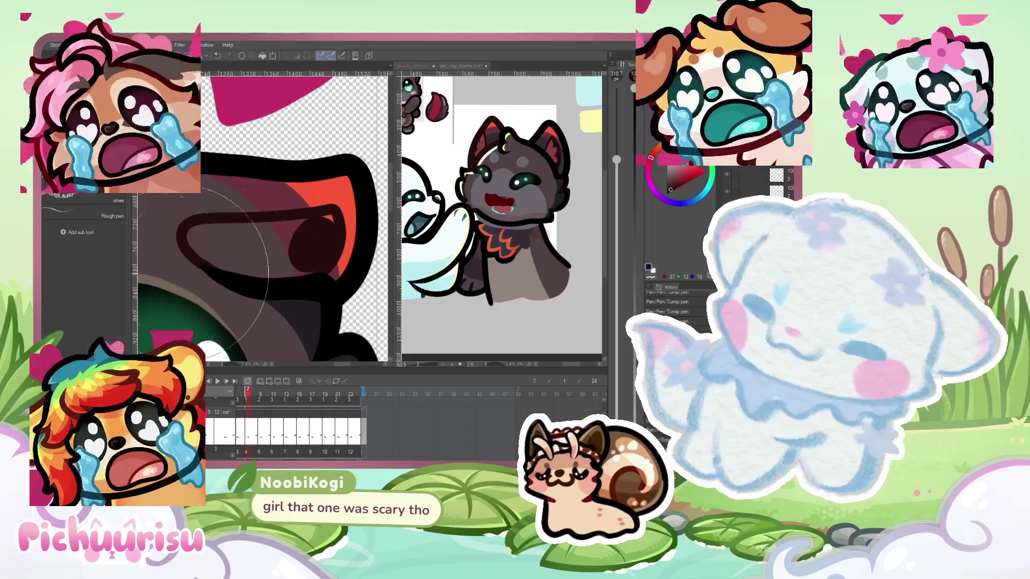
pyautogui.press('[')
pyautogui.press('[')
pyautogui.press('[')
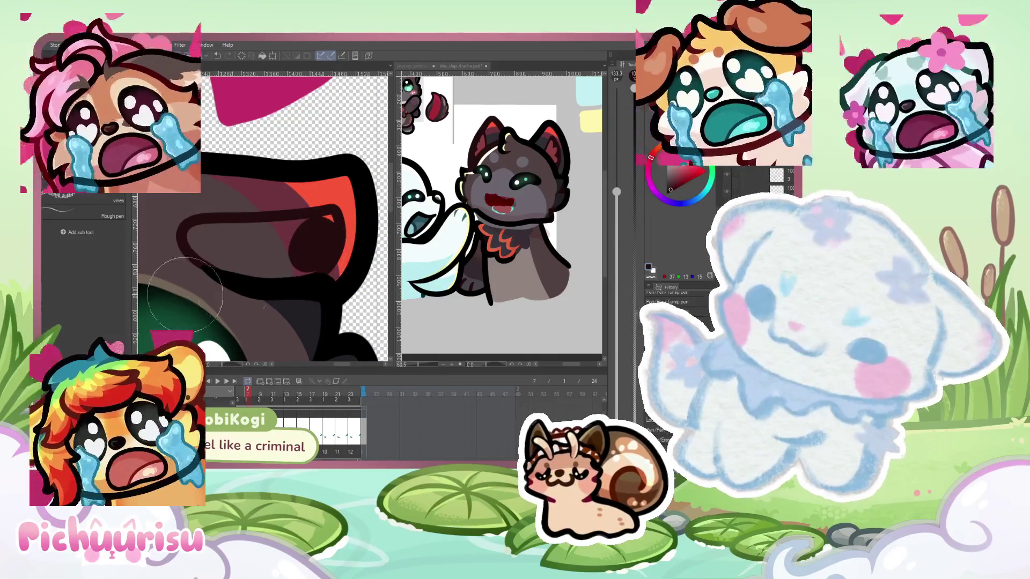
pyautogui.moveTo(316, 231); pyautogui.dragTo(244, 235)
pyautogui.press(']')
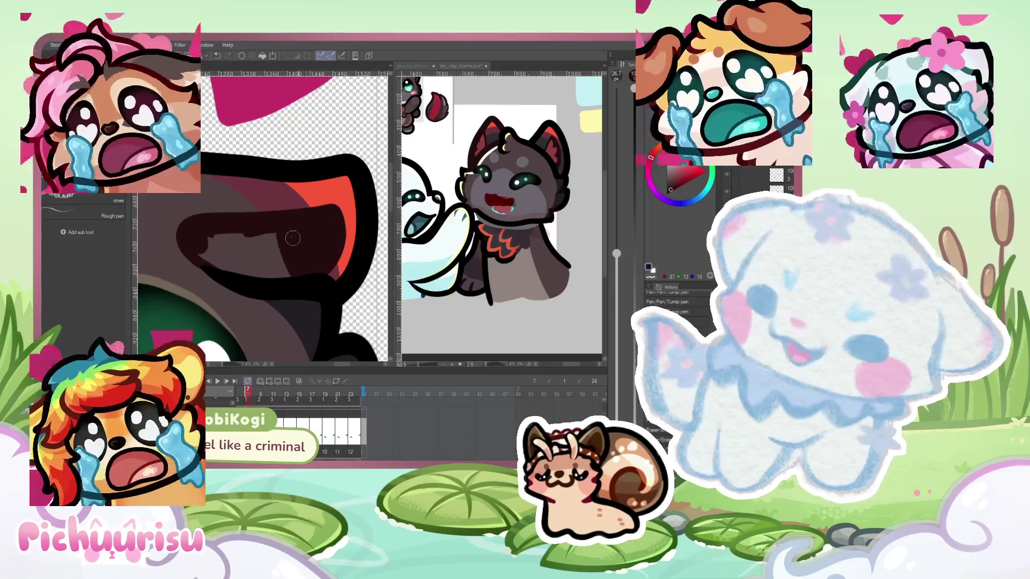
pyautogui.moveTo(281, 247); pyautogui.dragTo(196, 242)
pyautogui.scroll(-5, 335, 221)
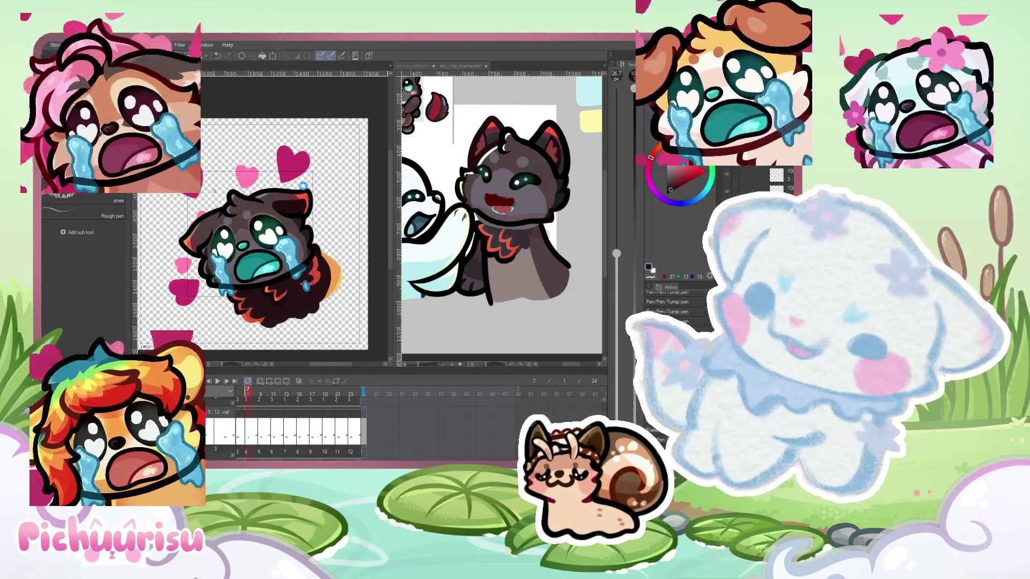
pyautogui.scroll(8, 214, 191)
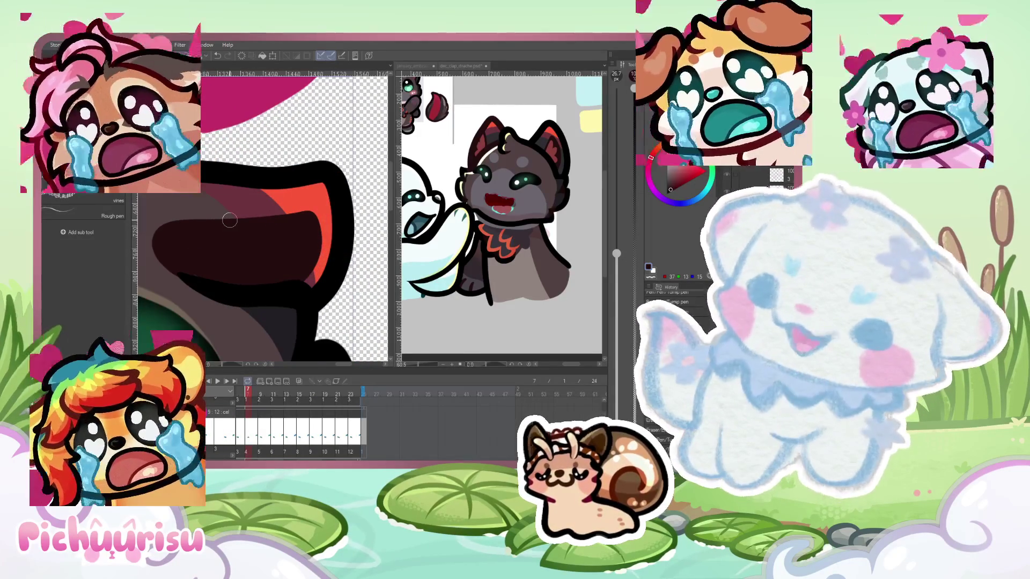
# Undo the dark fill and redraw the dark loop inside the ear until it sits right
pyautogui.hotkey('ctrl', 'z')
pyautogui.hotkey('ctrl', 'z')
pyautogui.hotkey('ctrl', 'z')
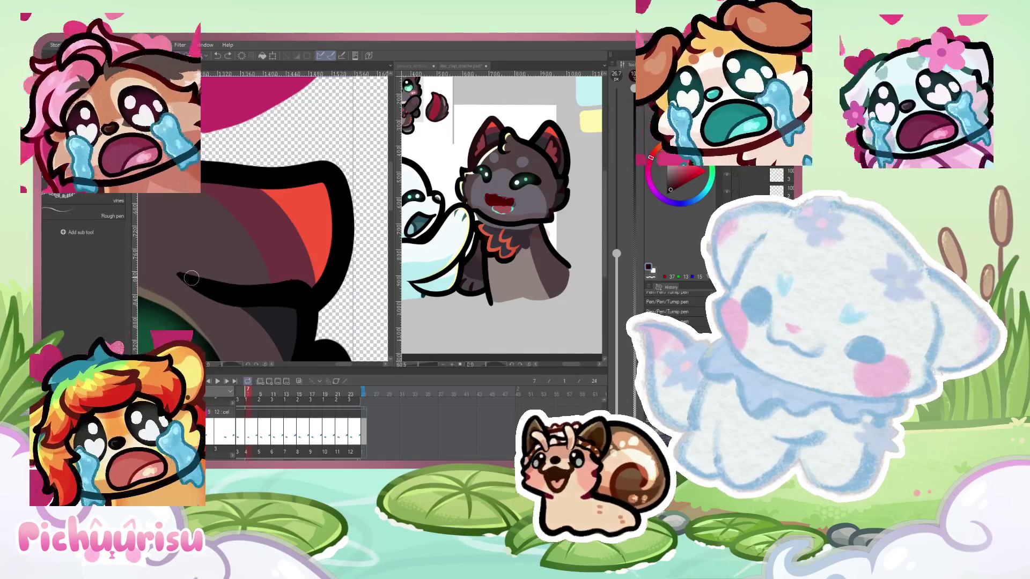
pyautogui.moveTo(182, 272)
pyautogui.mouseDown()
pyautogui.moveTo(284, 236)
pyautogui.moveTo(296, 287)
pyautogui.mouseUp()
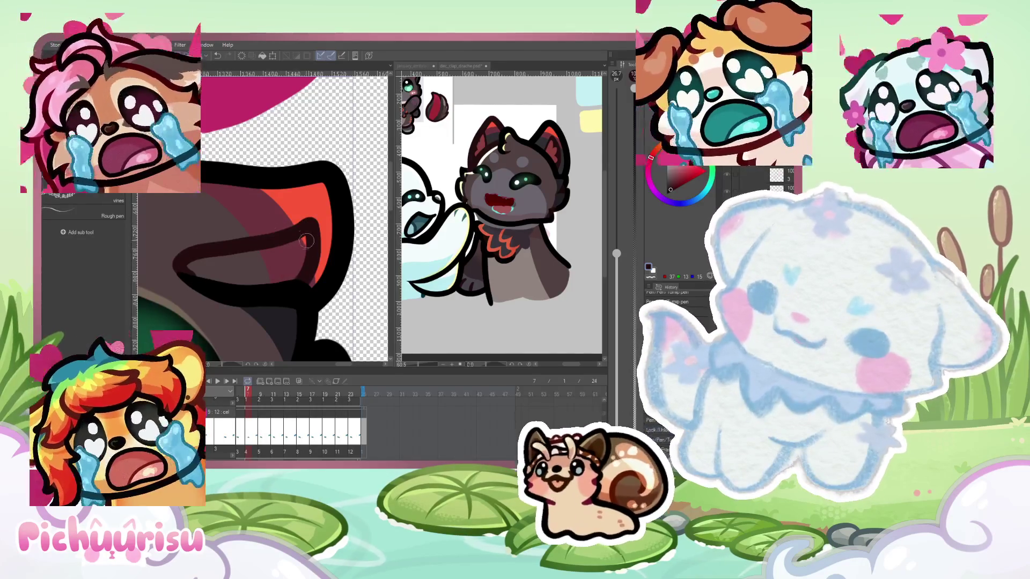
pyautogui.hotkey('ctrl', 'z')
pyautogui.moveTo(185, 269)
pyautogui.mouseDown()
pyautogui.moveTo(308, 224)
pyautogui.moveTo(303, 282)
pyautogui.moveTo(280, 277)
pyautogui.mouseUp()
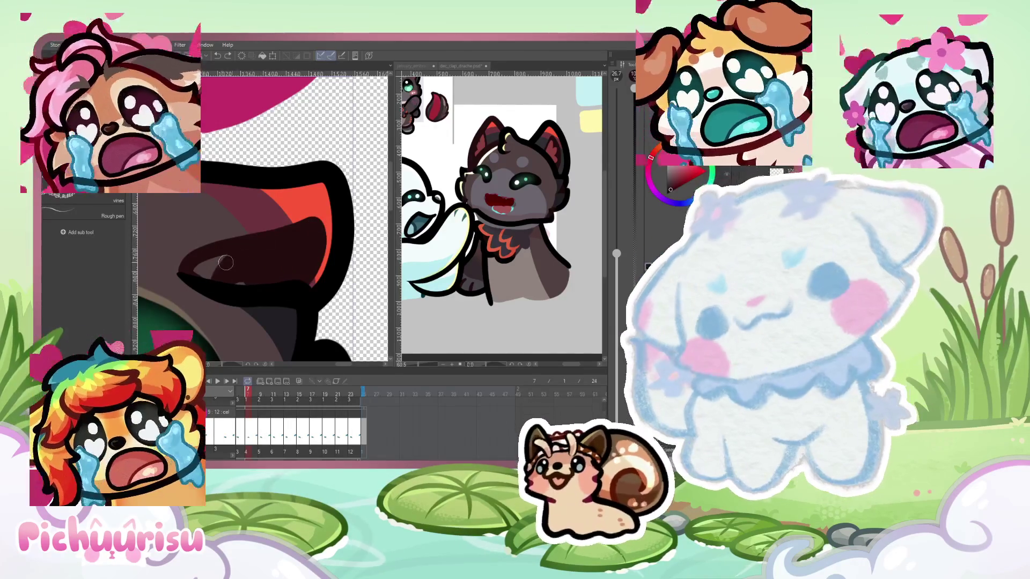
pyautogui.scroll(-5, 233, 252)
pyautogui.scroll(3, 239, 243)
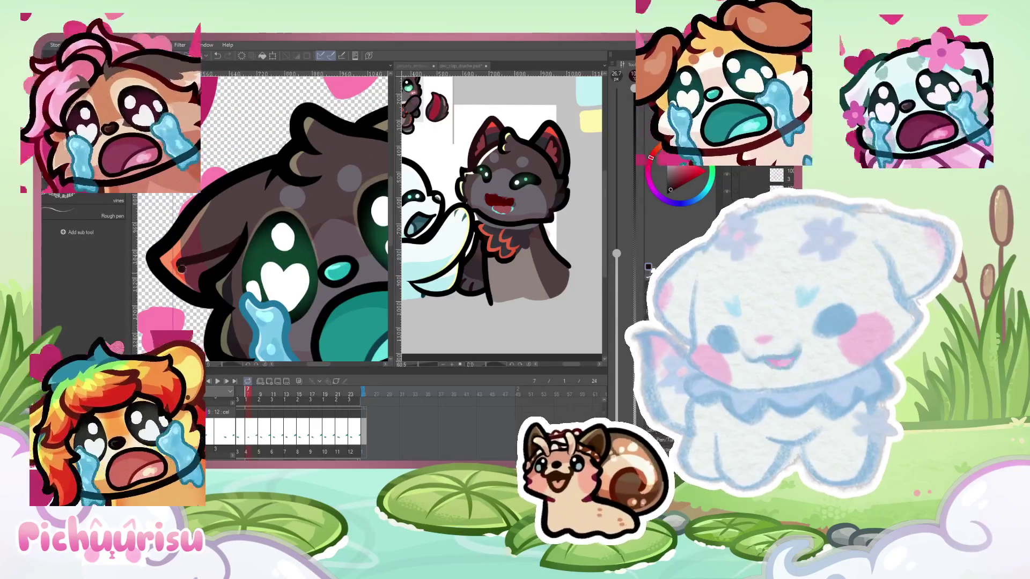
pyautogui.scroll(2, 182, 271)
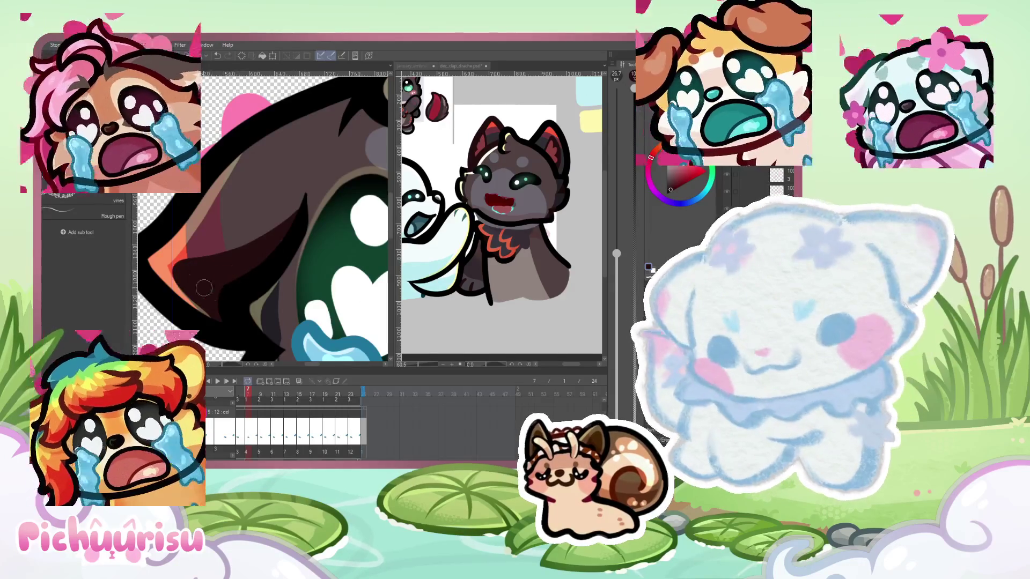
pyautogui.scroll(-8, 188, 274)
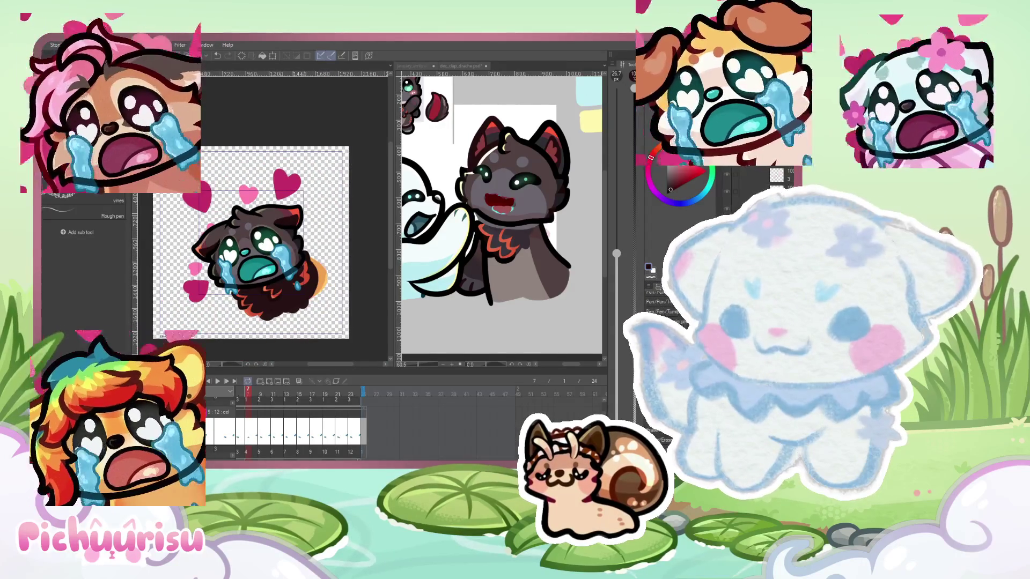
# After checking the reference, paint lighter red inner-ear strokes on the dog's ear
pyautogui.click(550, 155)
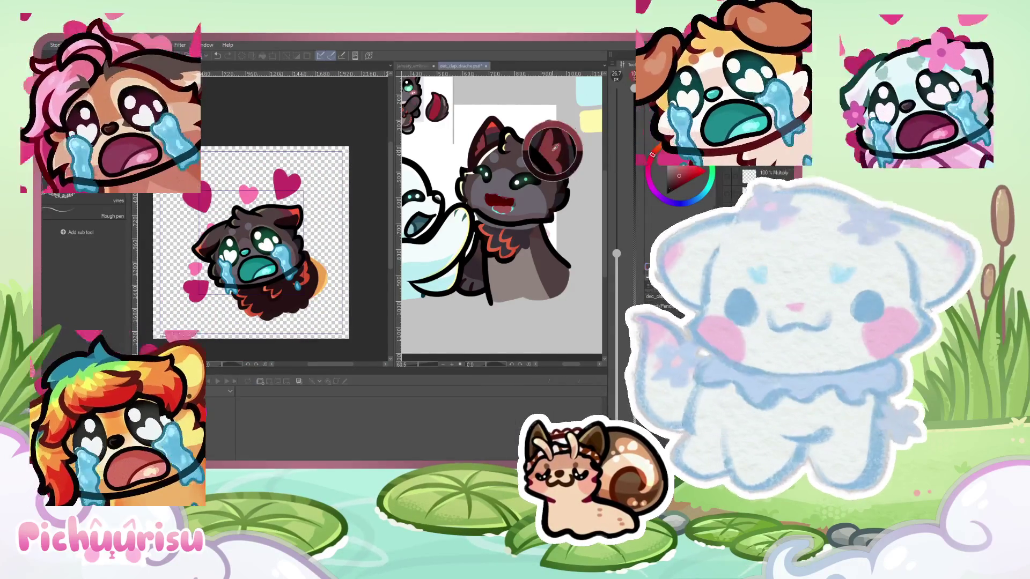
pyautogui.click(250, 235)
pyautogui.scroll(10, 249, 235)
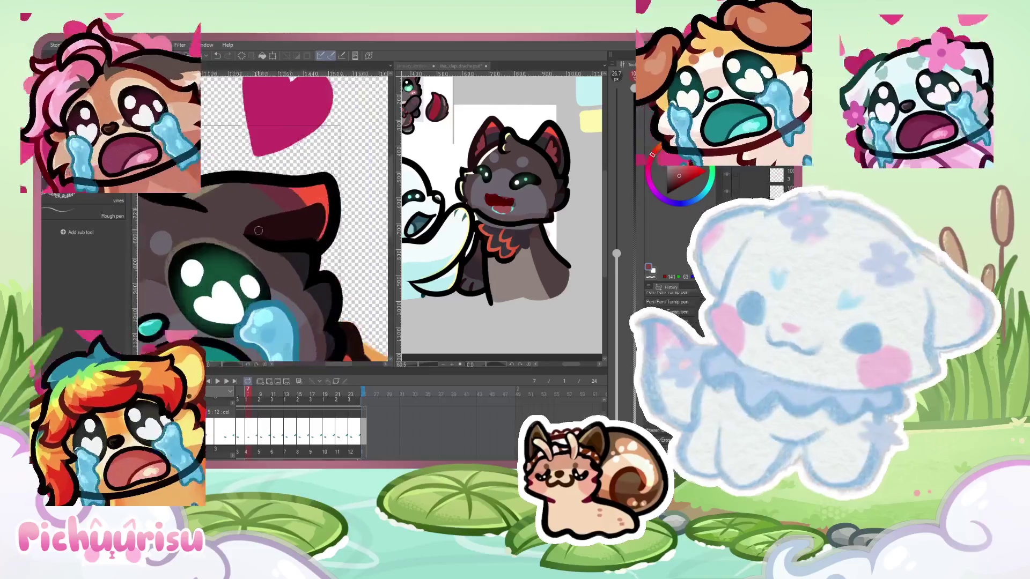
pyautogui.moveTo(259, 226)
pyautogui.mouseDown()
pyautogui.moveTo(360, 200)
pyautogui.moveTo(337, 230)
pyautogui.mouseUp()
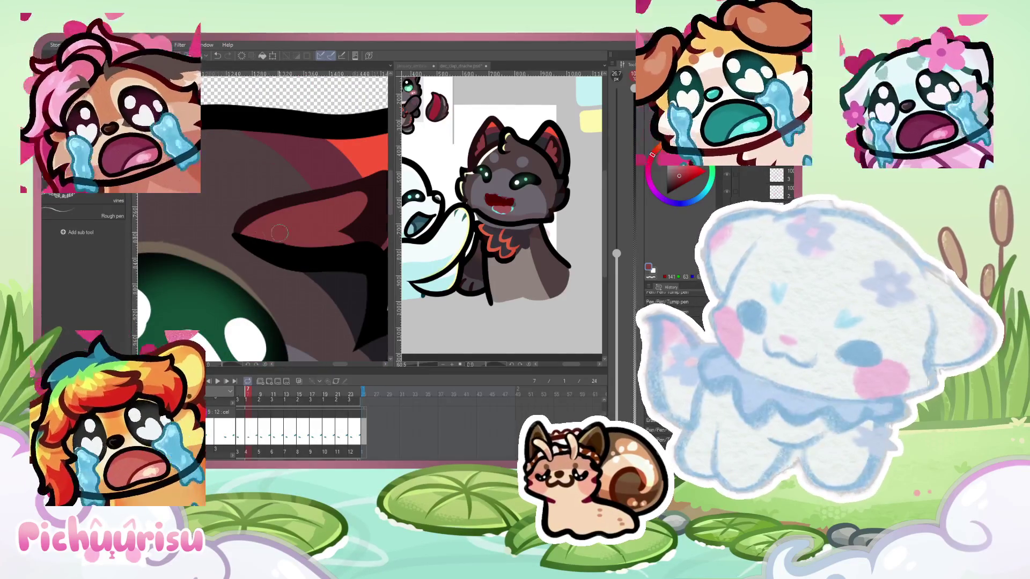
pyautogui.scroll(-8, 278, 233)
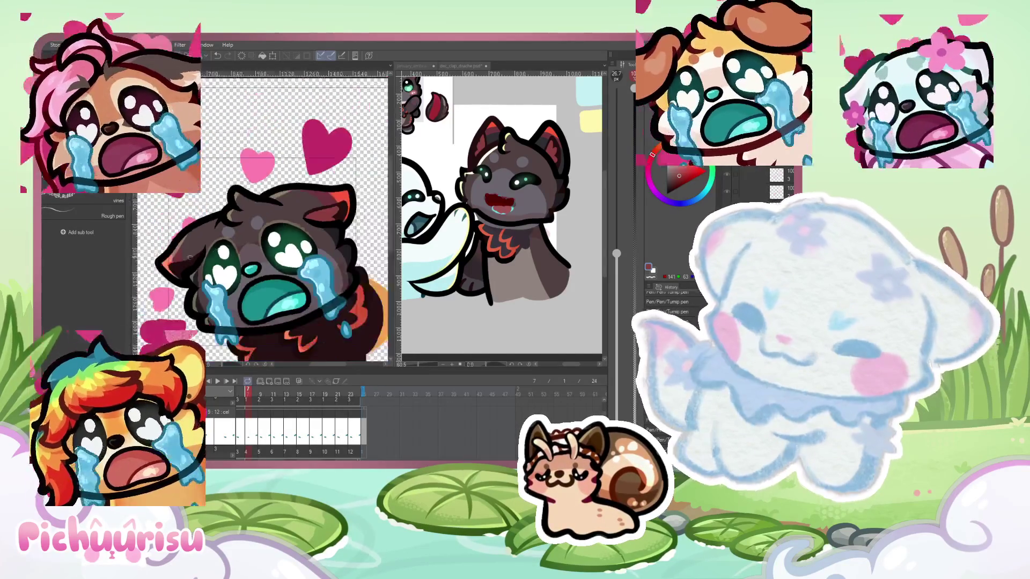
pyautogui.scroll(8, 204, 252)
pyautogui.moveTo(162, 269); pyautogui.dragTo(254, 247)
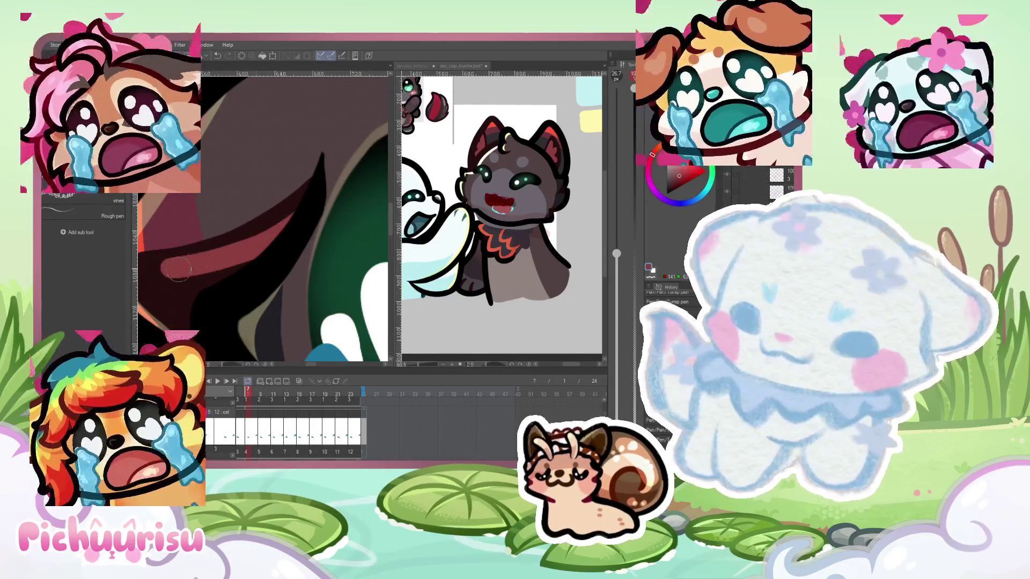
pyautogui.scroll(-6, 217, 262)
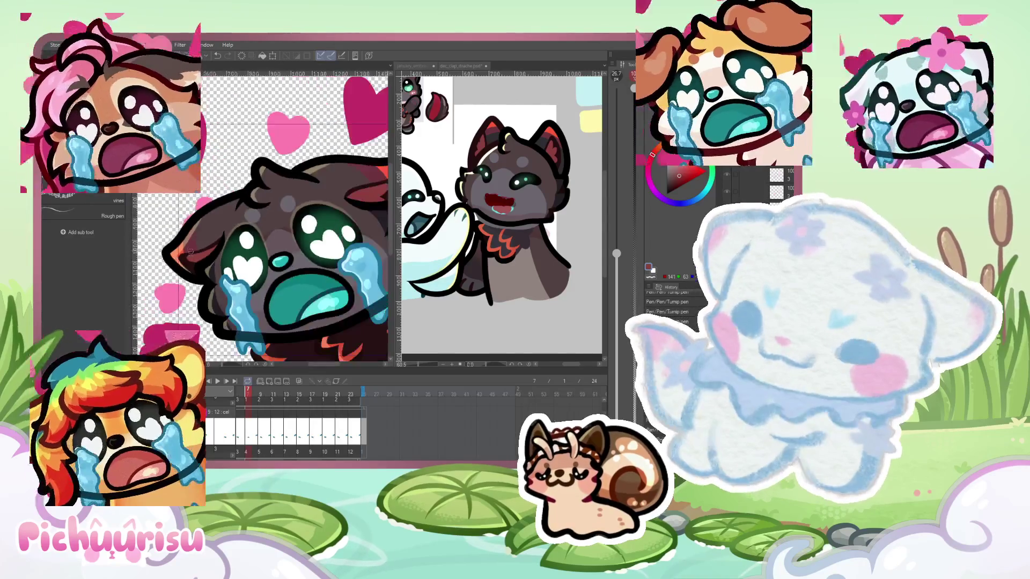
pyautogui.scroll(3, 195, 259)
pyautogui.scroll(3, 195, 260)
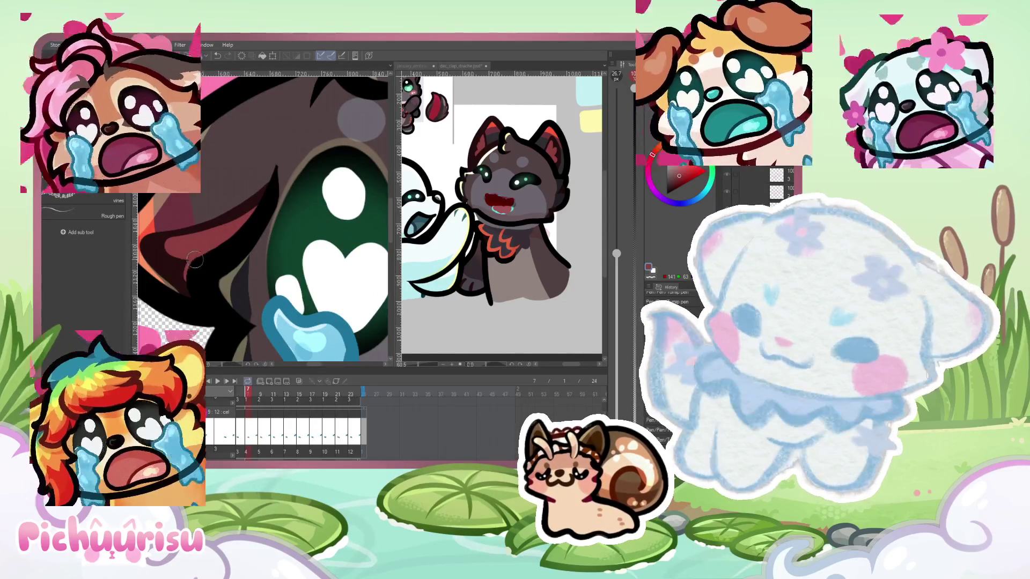
pyautogui.scroll(-3, 193, 282)
pyautogui.scroll(5, 204, 271)
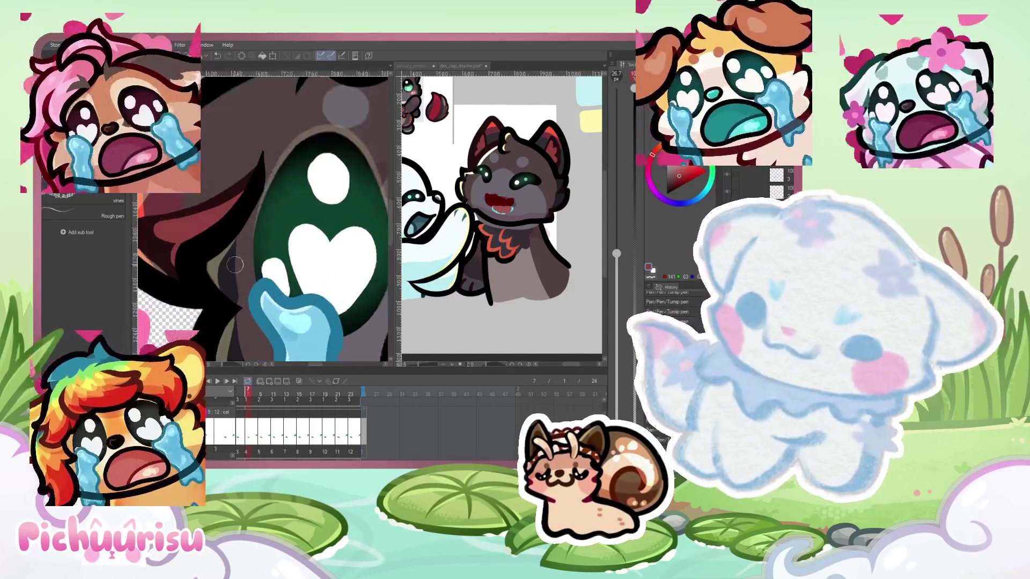
# Sample the dark purple-grey fur colour from the emote drawing
pyautogui.keyDown('alt'); pyautogui.click(225, 265); pyautogui.keyUp('alt')
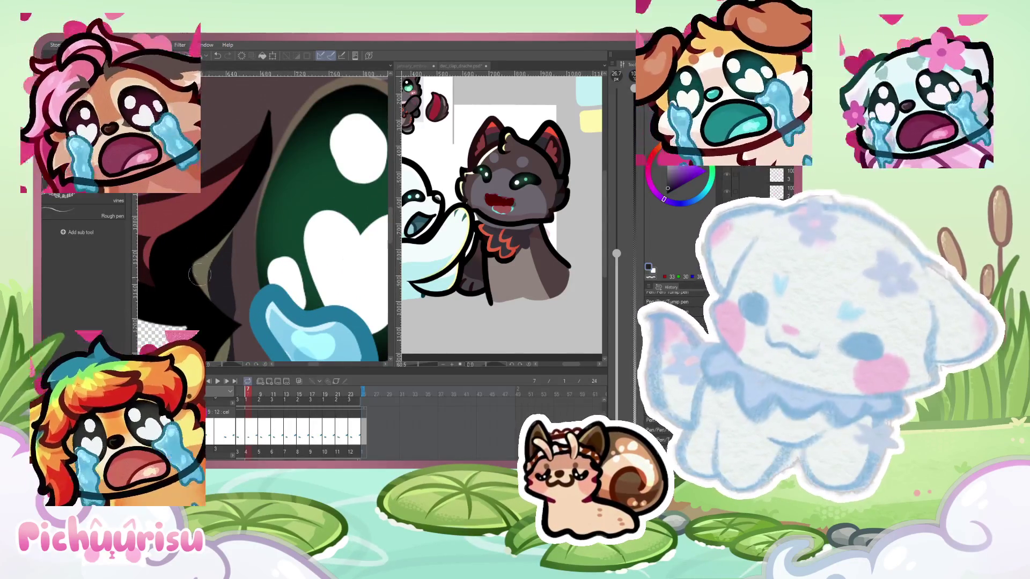
pyautogui.scroll(-3, 212, 306)
pyautogui.scroll(4, 240, 227)
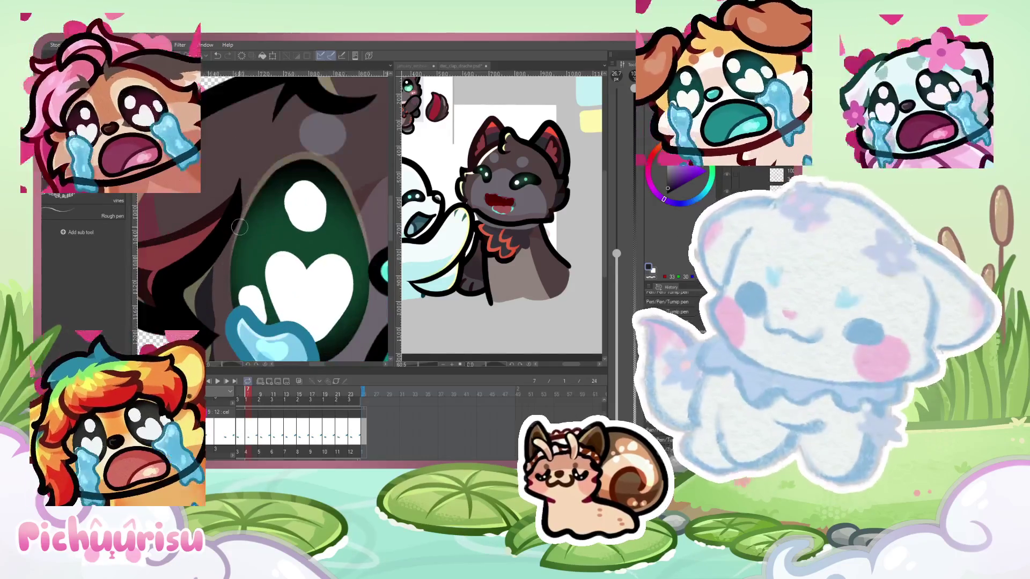
pyautogui.scroll(2, 254, 171)
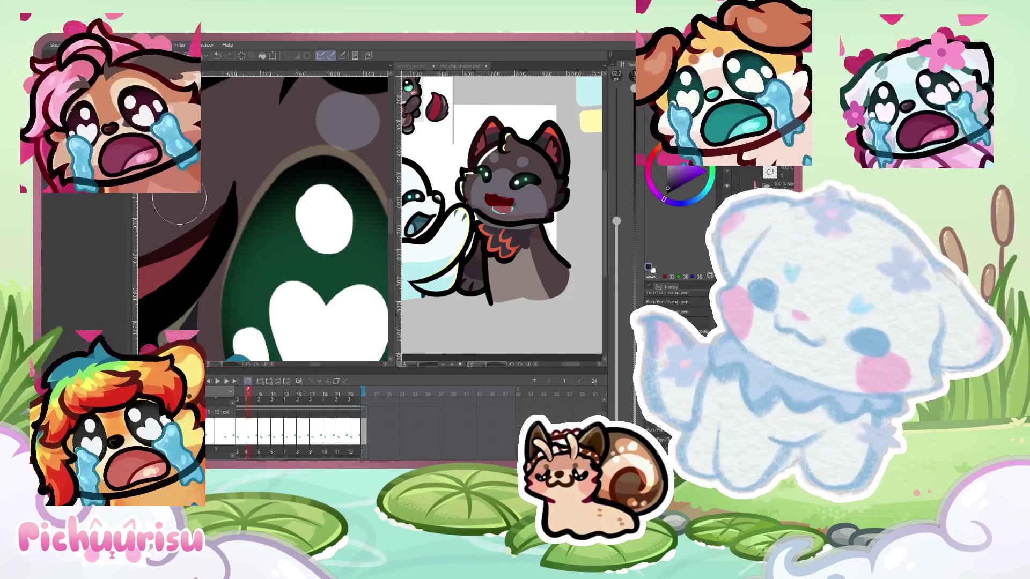
pyautogui.scroll(2, 159, 209)
pyautogui.scroll(1, 234, 170)
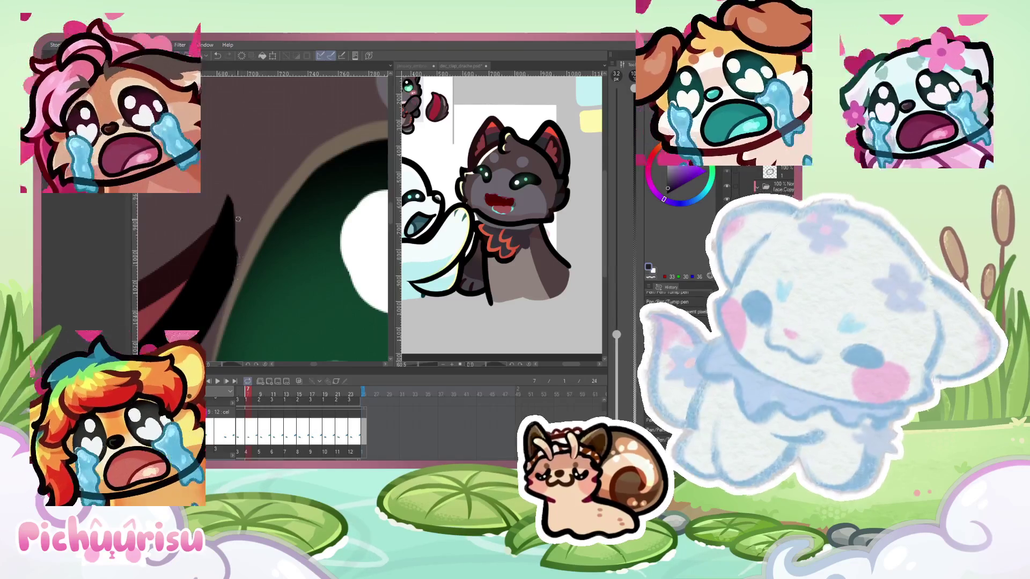
pyautogui.scroll(-6, 221, 319)
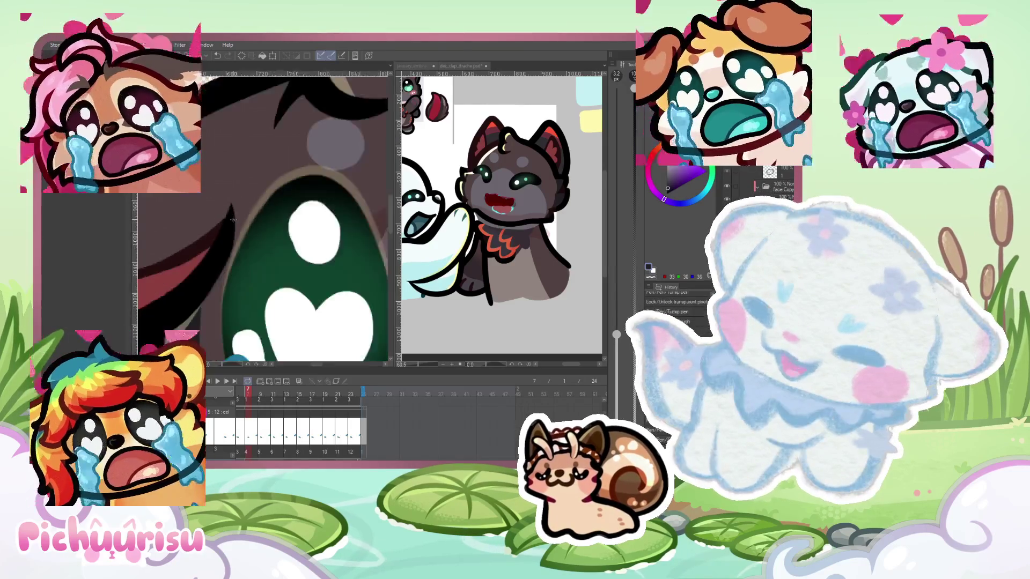
pyautogui.scroll(-2, 274, 183)
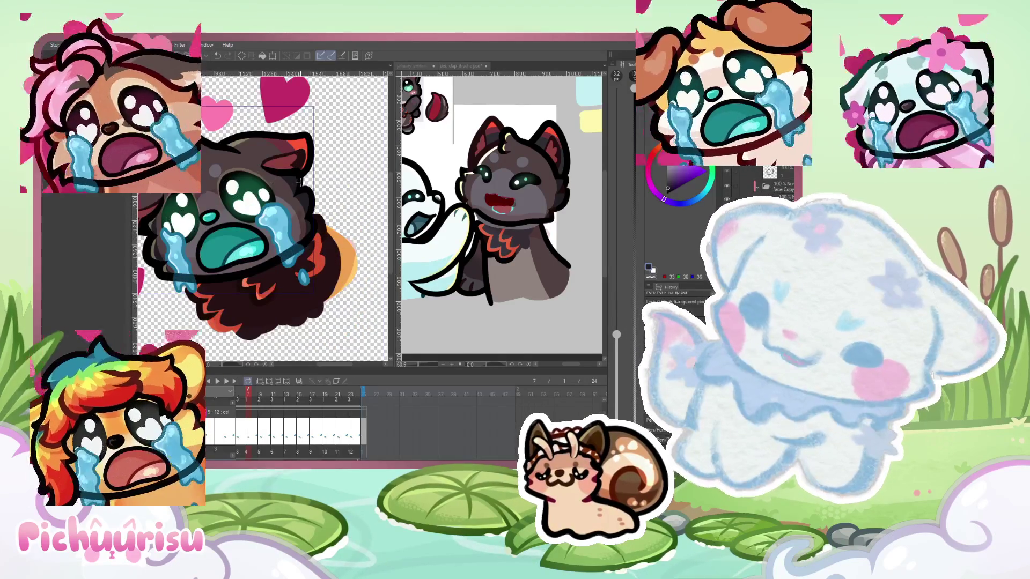
pyautogui.scroll(-2, 284, 181)
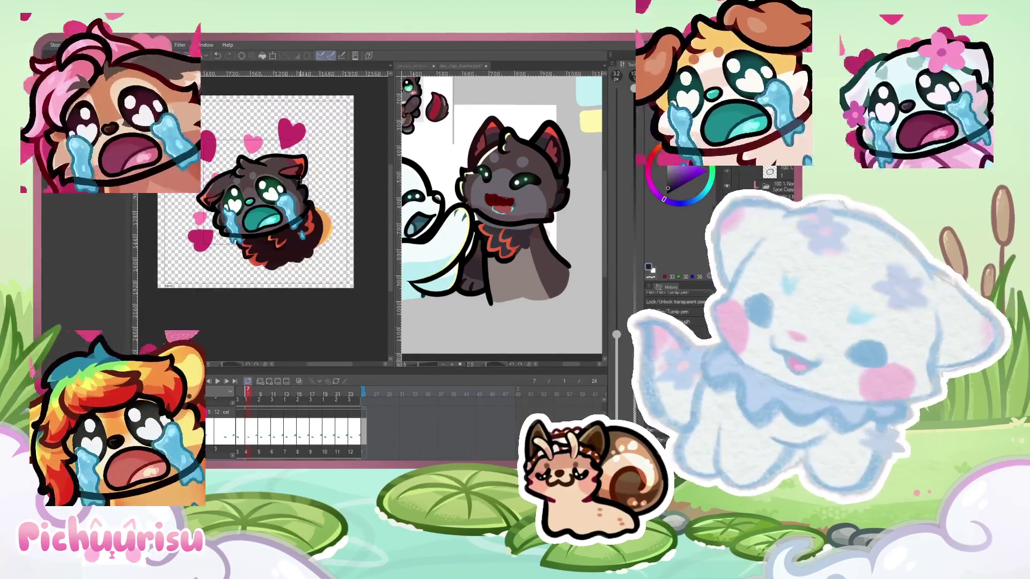
pyautogui.scroll(1, 269, 193)
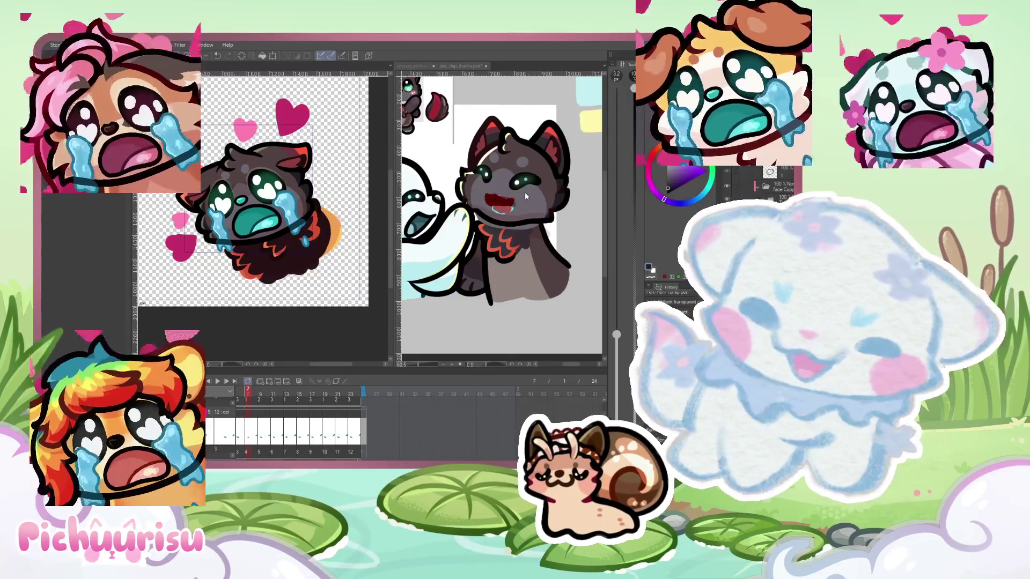
# Zoom in on the wolf's face in the reference document
pyautogui.click(524, 192)
pyautogui.scroll(3, 524, 192)
pyautogui.scroll(5, 439, 117)
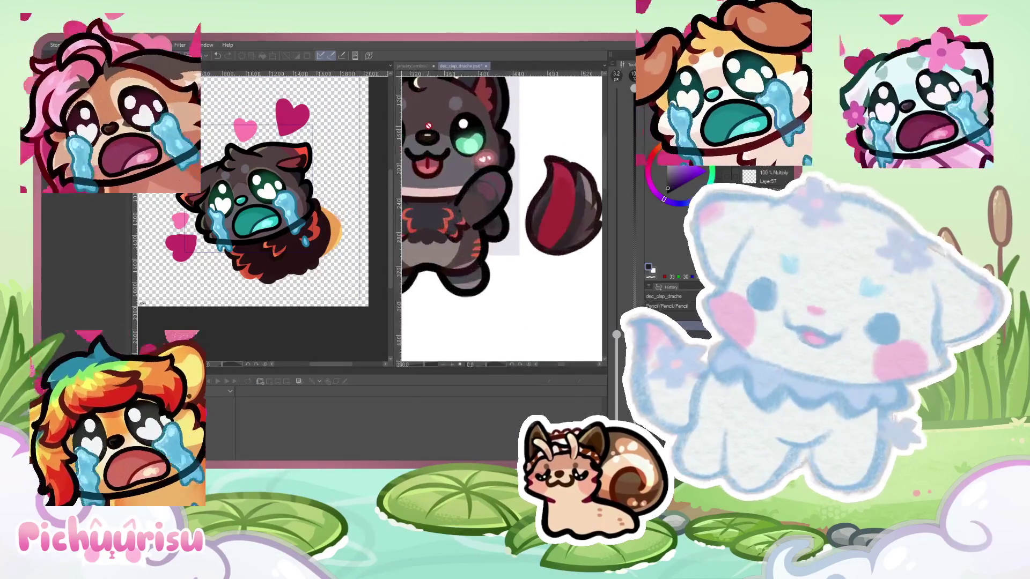
# On frame 9, repaint the small teal dot beside the mouth dark, then check frames 11 and 7
pyautogui.click(304, 241)
pyautogui.scroll(8, 232, 208)
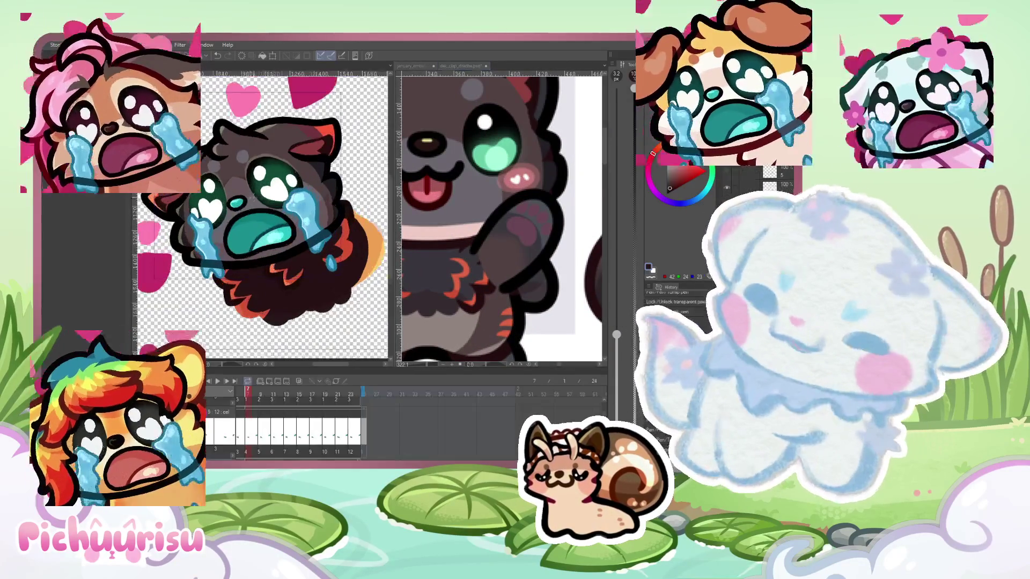
pyautogui.scroll(1, 237, 202)
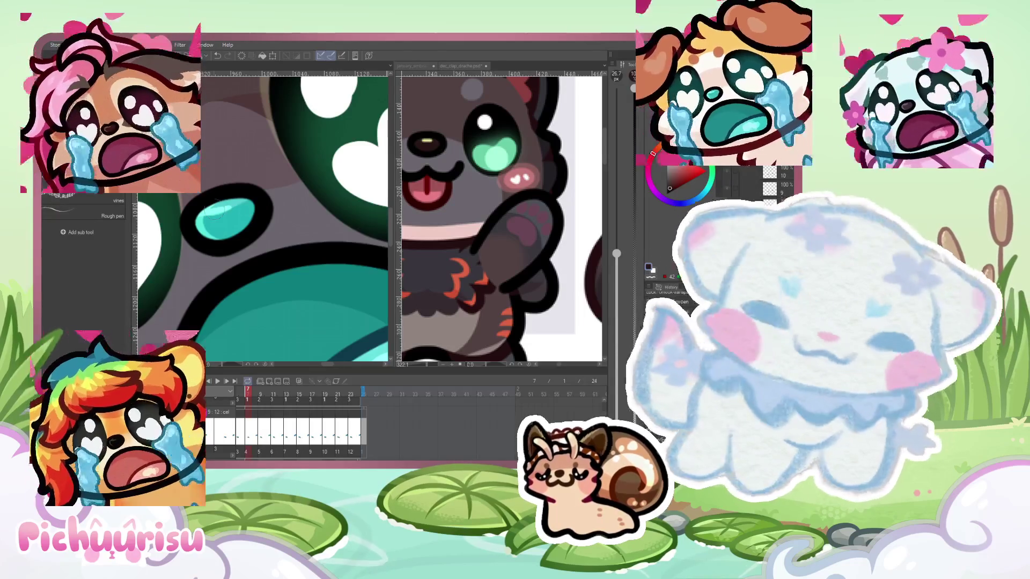
pyautogui.scroll(-1, 247, 195)
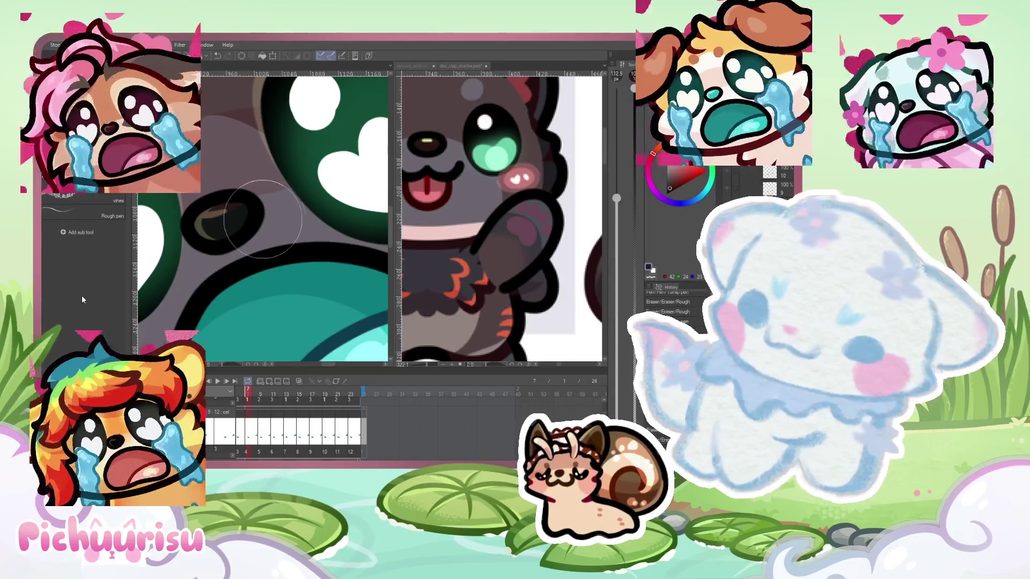
pyautogui.press('Right')
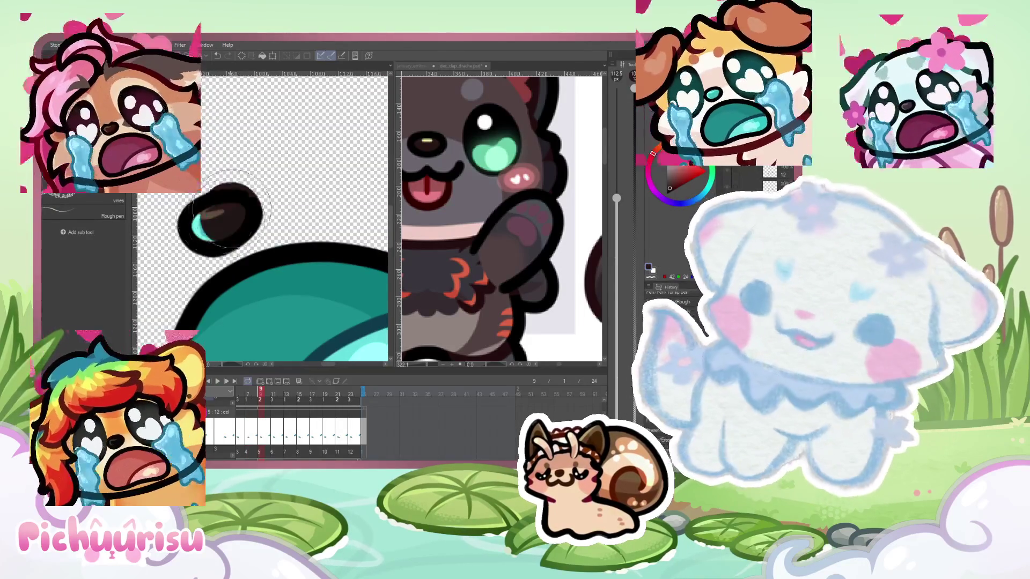
pyautogui.hotkey('ctrl', 'z')
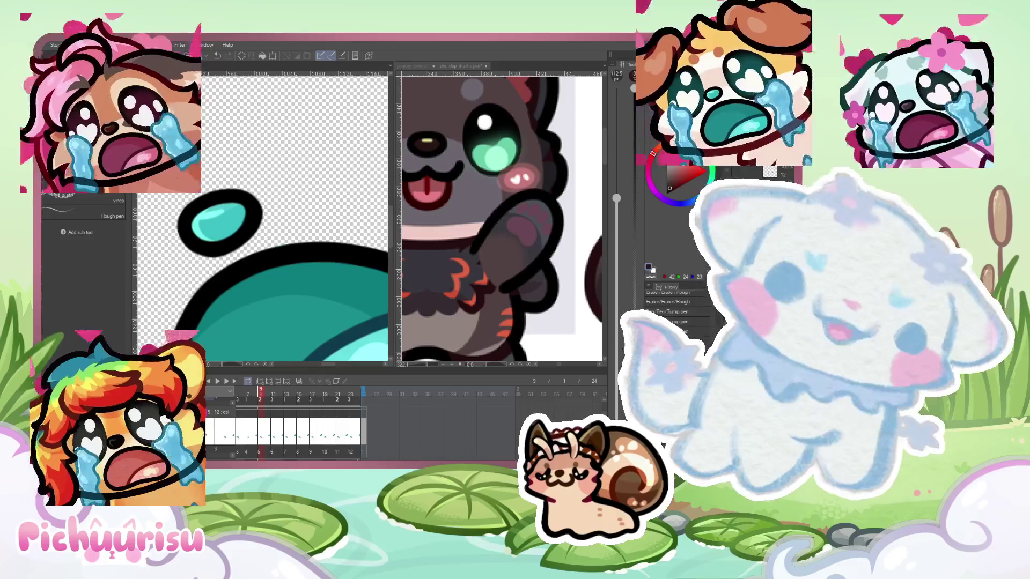
pyautogui.moveTo(226, 221); pyautogui.dragTo(224, 213)
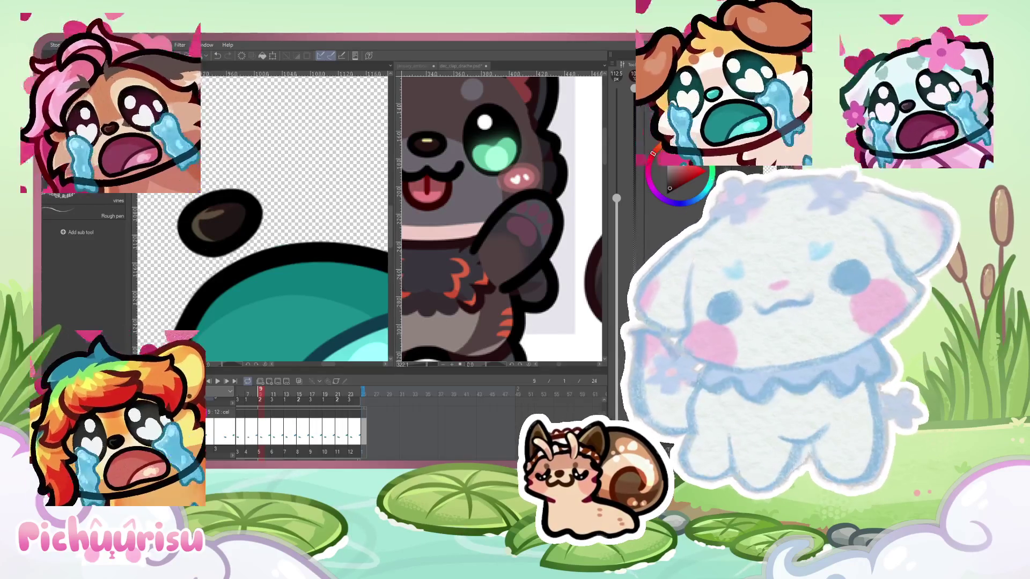
pyautogui.press('Right')
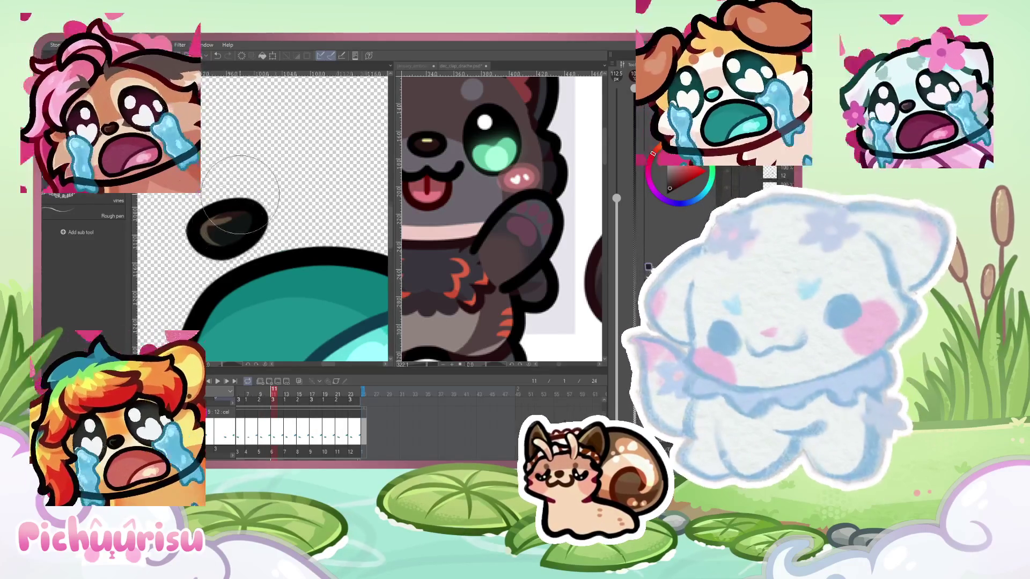
pyautogui.scroll(-8, 316, 207)
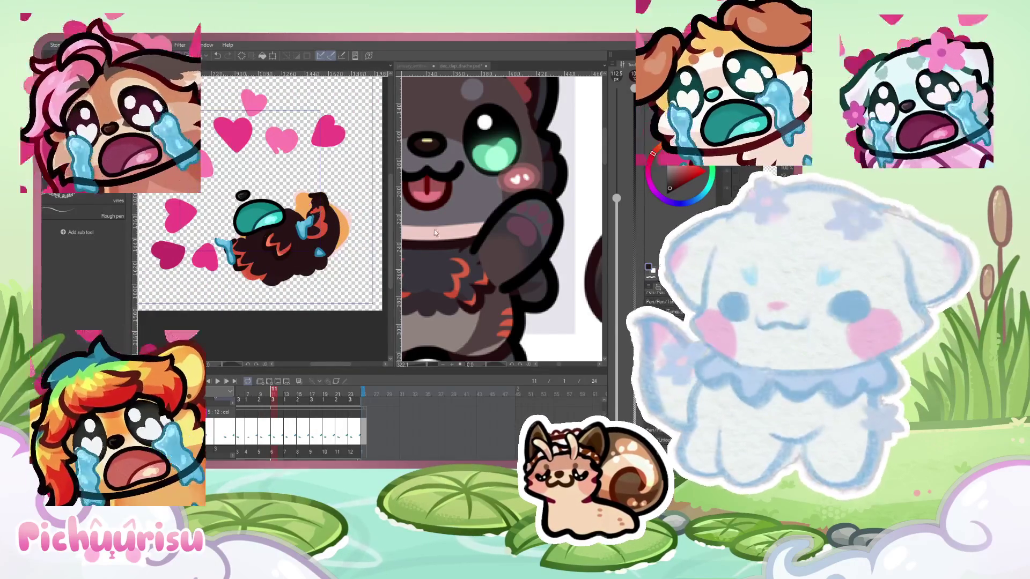
pyautogui.scroll(5, 241, 180)
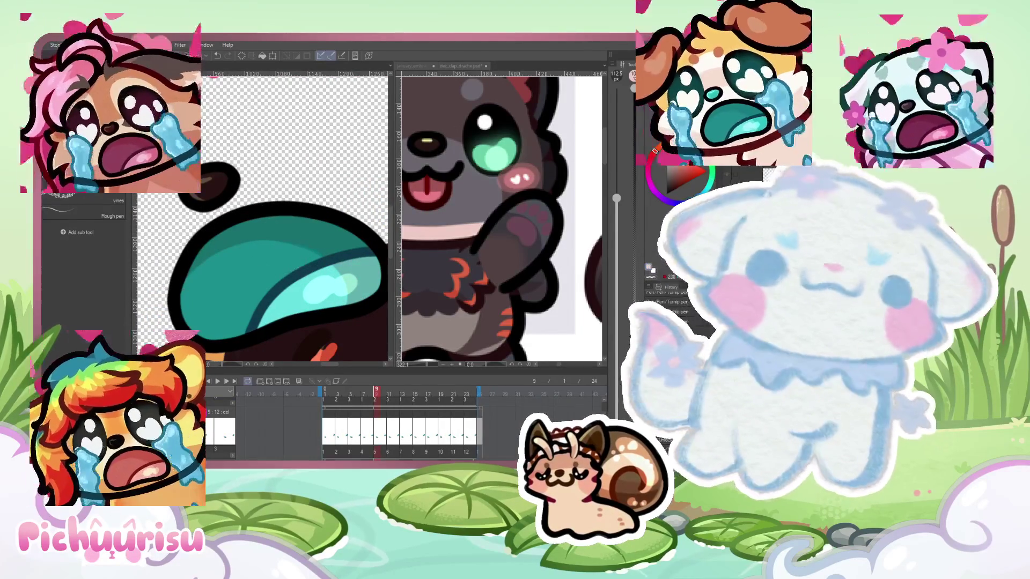
pyautogui.press('Left')
pyautogui.press('Left')
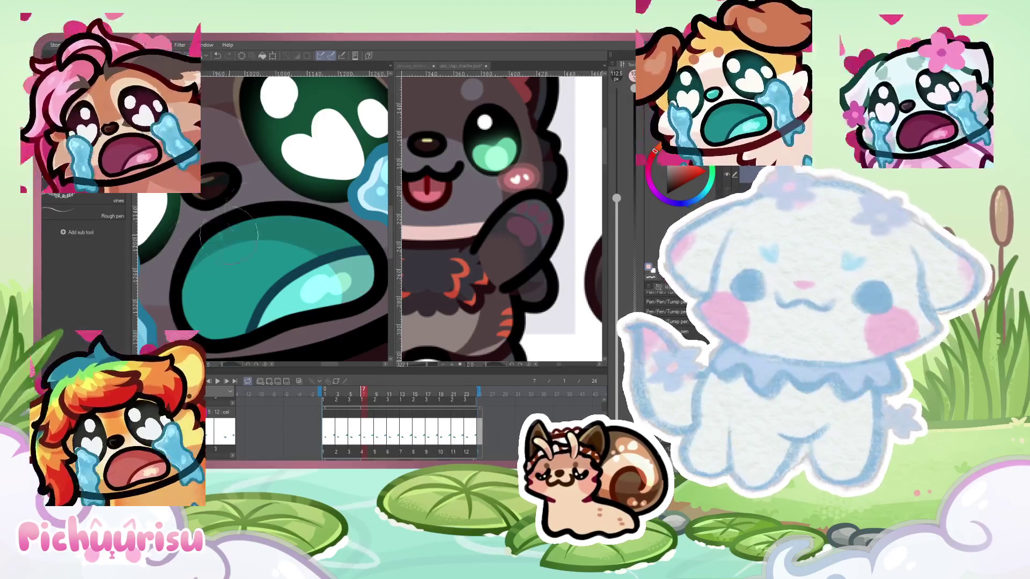
# After checking the dec_clap_drache reference, brush dark red over the cyan mouth areas
pyautogui.click(455, 175)
pyautogui.hotkey('ctrl', 'Tab')
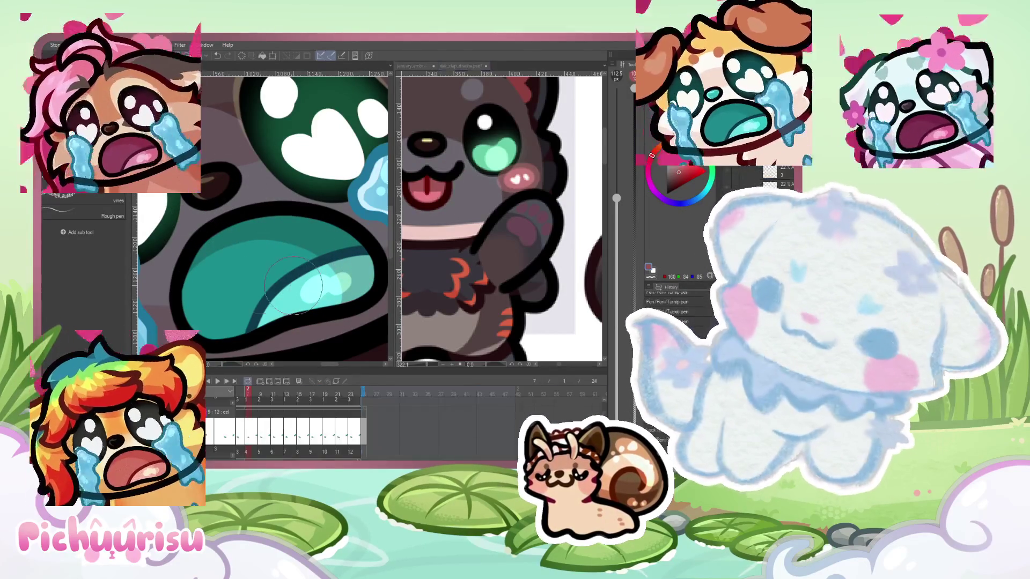
pyautogui.scroll(2, 285, 269)
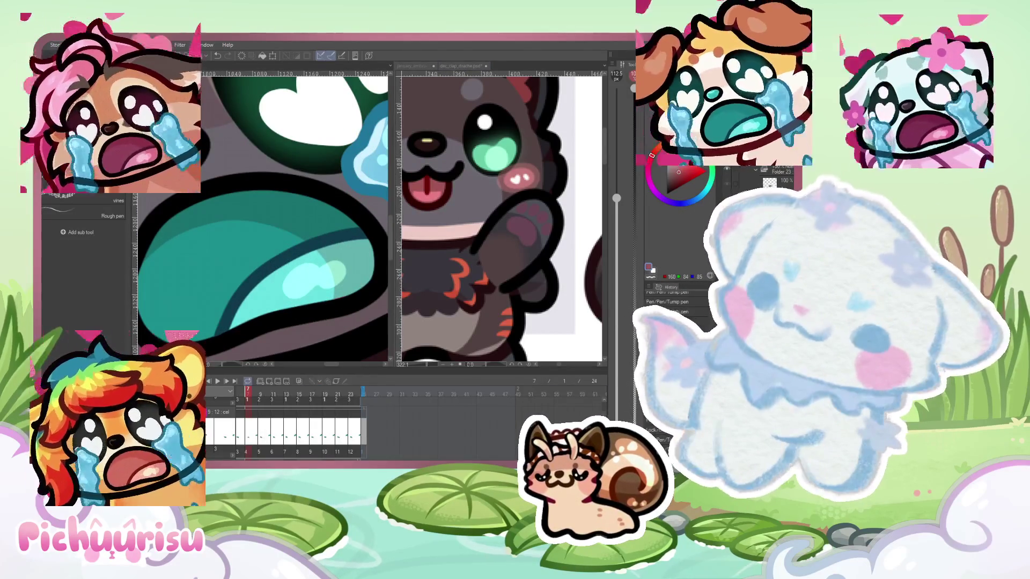
pyautogui.moveTo(279, 280)
pyautogui.mouseDown()
pyautogui.moveTo(244, 325)
pyautogui.moveTo(348, 247)
pyautogui.moveTo(242, 321)
pyautogui.moveTo(370, 258)
pyautogui.moveTo(271, 289)
pyautogui.mouseUp()
pyautogui.hotkey('ctrl', 'Right')
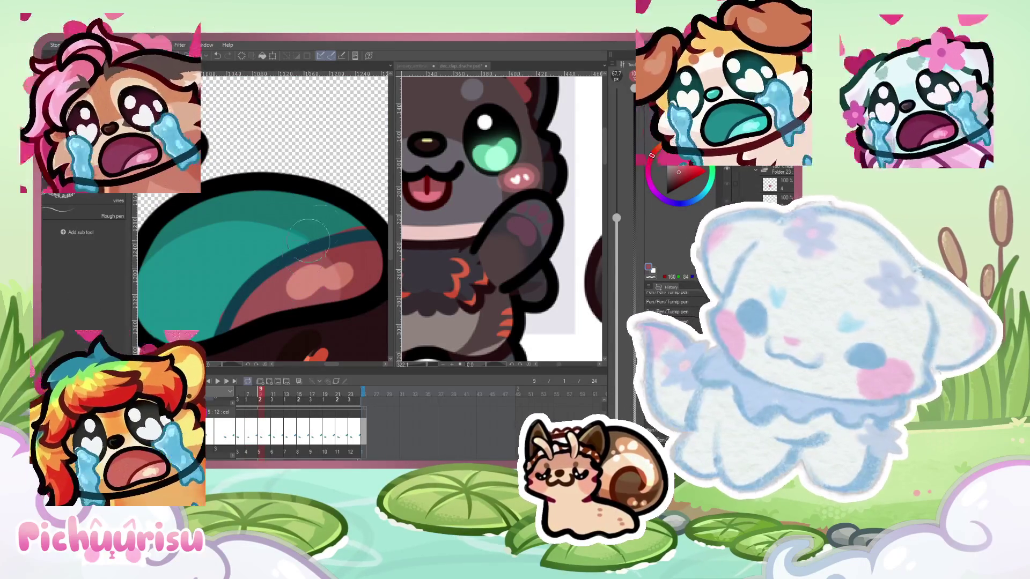
pyautogui.keyDown('alt'); pyautogui.click(278, 279); pyautogui.keyUp('alt')
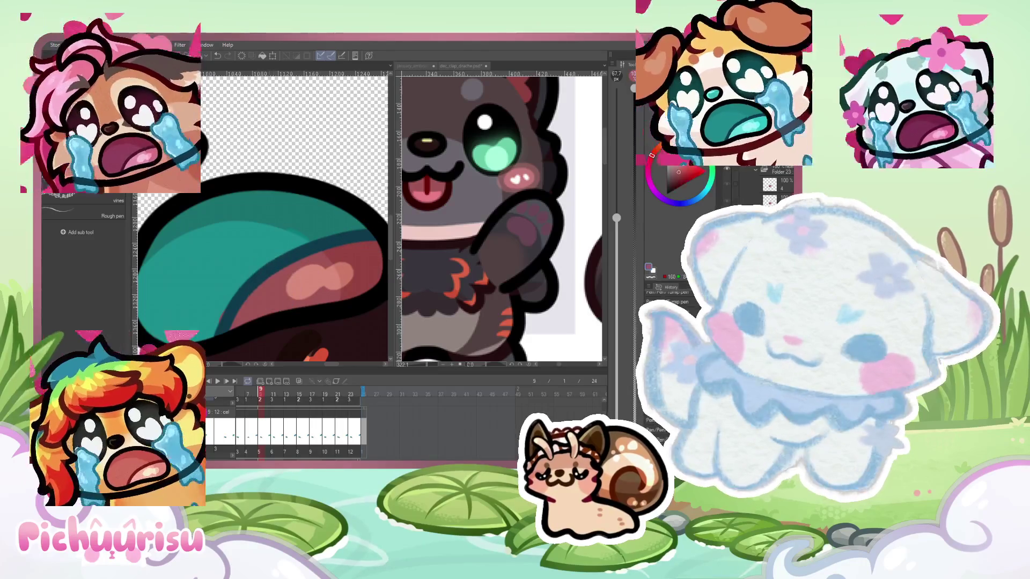
pyautogui.hotkey('ctrl', 'Right')
pyautogui.moveTo(303, 265)
pyautogui.mouseDown()
pyautogui.moveTo(241, 322)
pyautogui.moveTo(331, 285)
pyautogui.moveTo(301, 263)
pyautogui.mouseUp()
pyautogui.keyDown('alt'); pyautogui.click(252, 258); pyautogui.keyUp('alt')
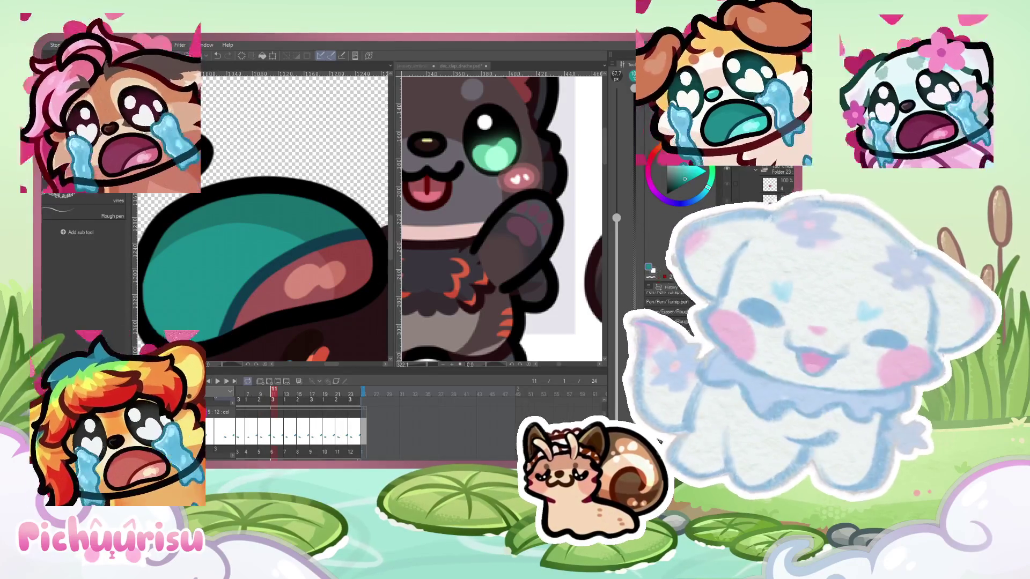
pyautogui.hotkey('ctrl', 'Left')
# Zoom in and repaint the left part of the teal mouth dark red
pyautogui.hotkey('ctrl', '+')
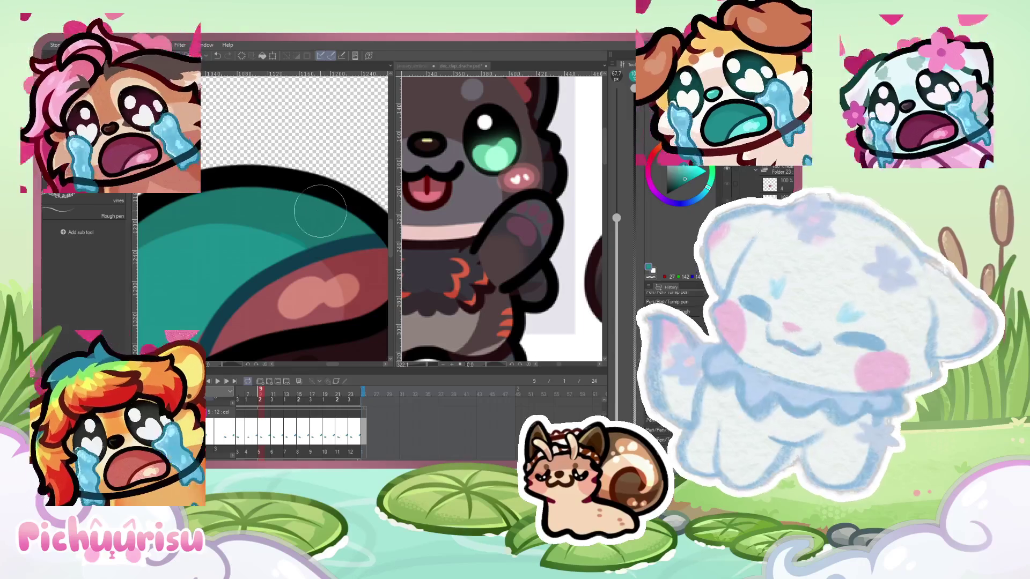
pyautogui.moveTo(337, 246); pyautogui.dragTo(247, 209)
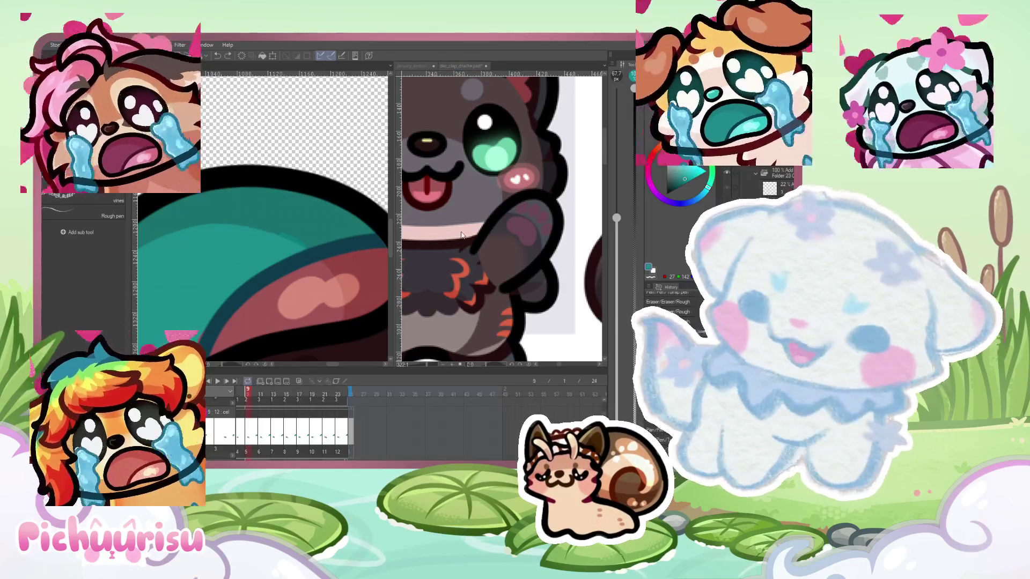
pyautogui.click(459, 228)
pyautogui.click(291, 220)
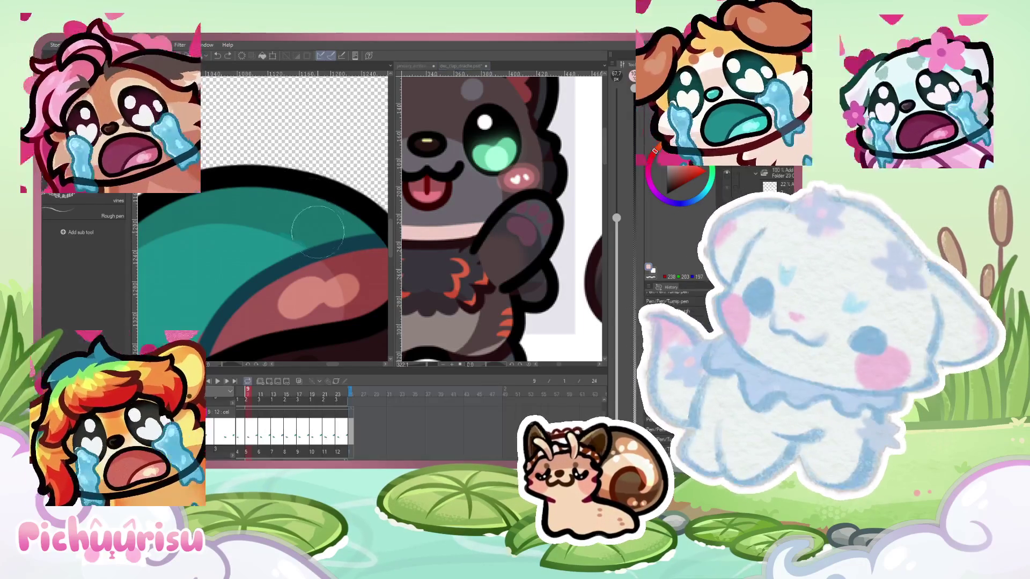
pyautogui.hotkey('ctrl', '-')
pyautogui.hotkey('ctrl', '-')
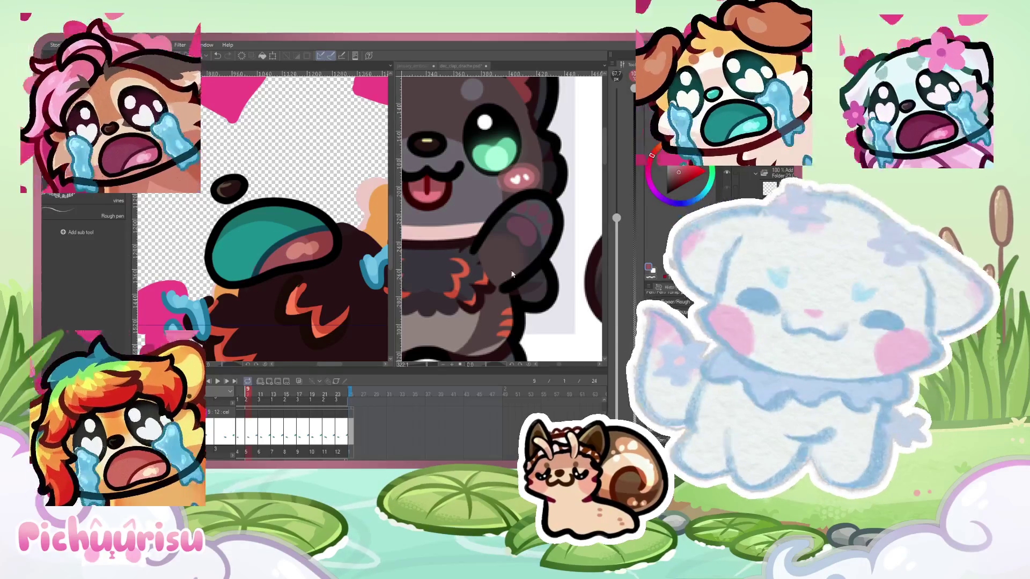
pyautogui.hotkey('ctrl', '+')
pyautogui.hotkey('ctrl', '+')
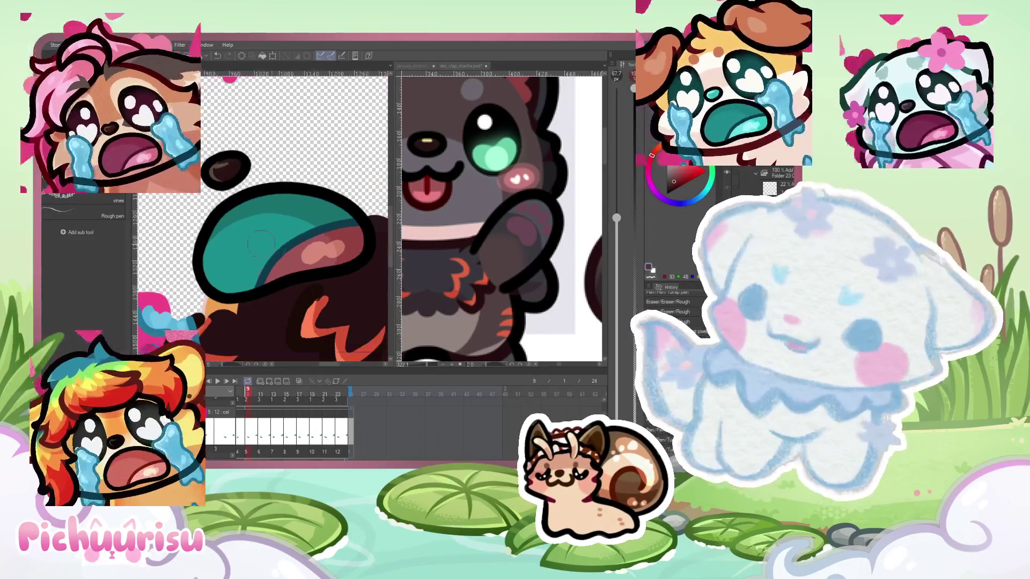
pyautogui.moveTo(250, 250)
pyautogui.mouseDown()
pyautogui.moveTo(215, 283)
pyautogui.moveTo(318, 209)
pyautogui.moveTo(349, 204)
pyautogui.moveTo(226, 242)
pyautogui.moveTo(216, 224)
pyautogui.moveTo(230, 241)
pyautogui.mouseUp()
pyautogui.hotkey('ctrl', '-')
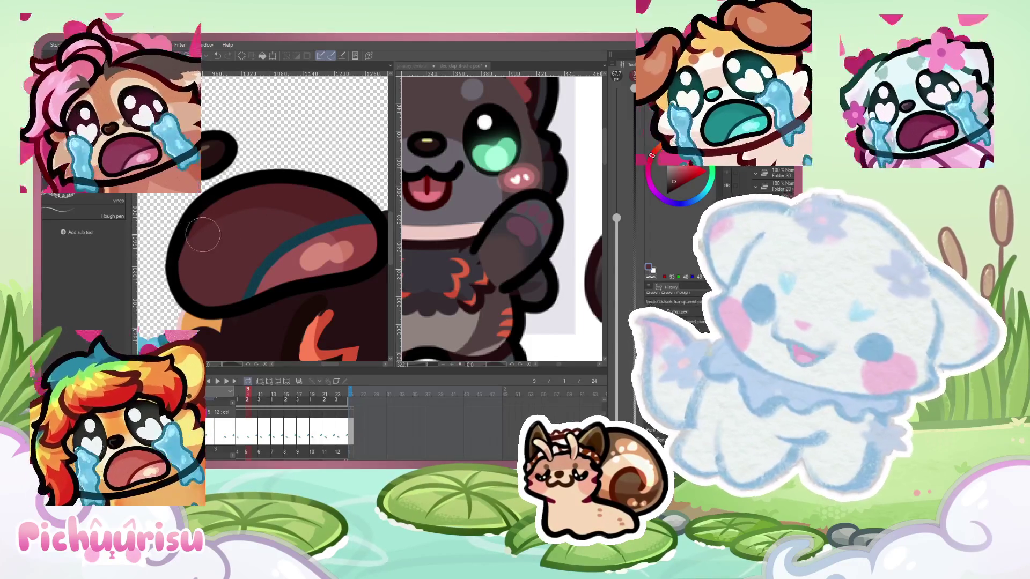
# Paint dark red over the teal mouth on frame 11
pyautogui.hotkey('ctrl', 'Right')
pyautogui.hotkey('ctrl', 'Right')
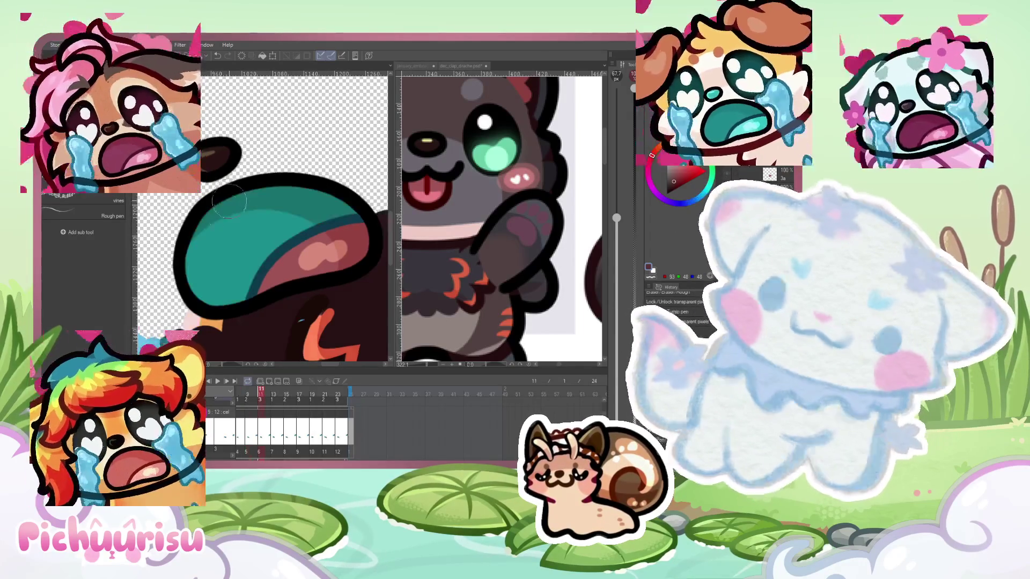
pyautogui.moveTo(204, 236)
pyautogui.mouseDown()
pyautogui.moveTo(235, 293)
pyautogui.moveTo(268, 237)
pyautogui.moveTo(343, 198)
pyautogui.moveTo(199, 271)
pyautogui.moveTo(210, 253)
pyautogui.mouseUp()
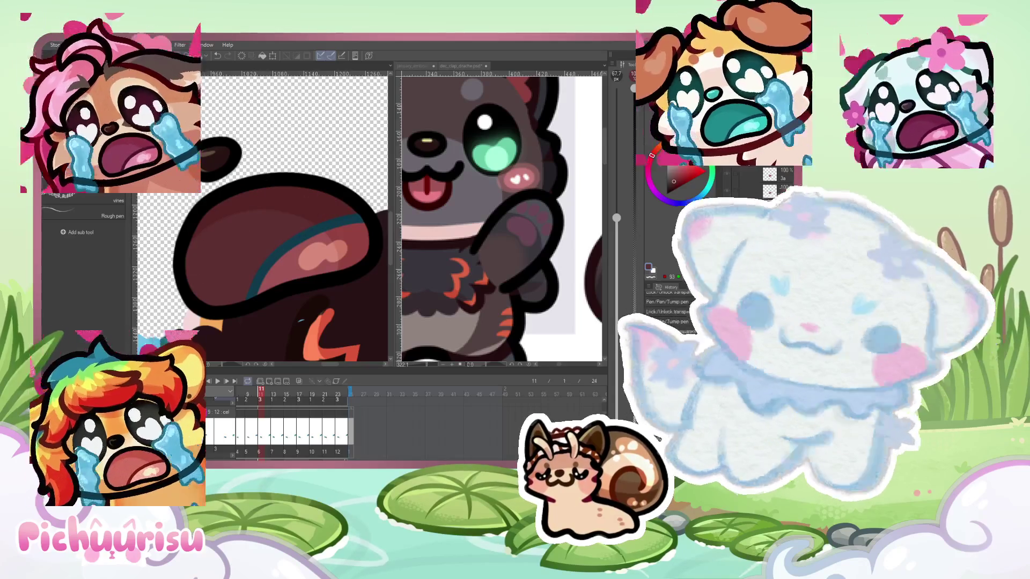
pyautogui.hotkey('ctrl', 'Right')
pyautogui.hotkey('ctrl', 'Right')
# On frame 13, paint dark red 53,19,19 over the teal mouth and tongue line
pyautogui.moveTo(236, 185)
pyautogui.mouseDown()
pyautogui.moveTo(279, 236)
pyautogui.moveTo(338, 209)
pyautogui.moveTo(294, 192)
pyautogui.moveTo(204, 268)
pyautogui.moveTo(252, 268)
pyautogui.moveTo(226, 287)
pyautogui.mouseUp()
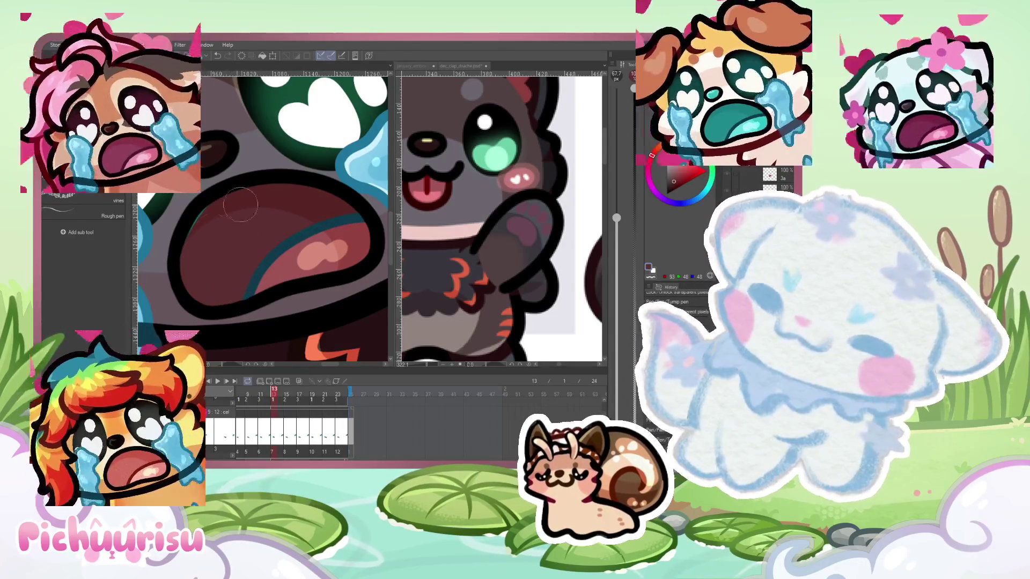
pyautogui.scroll(1, 299, 207)
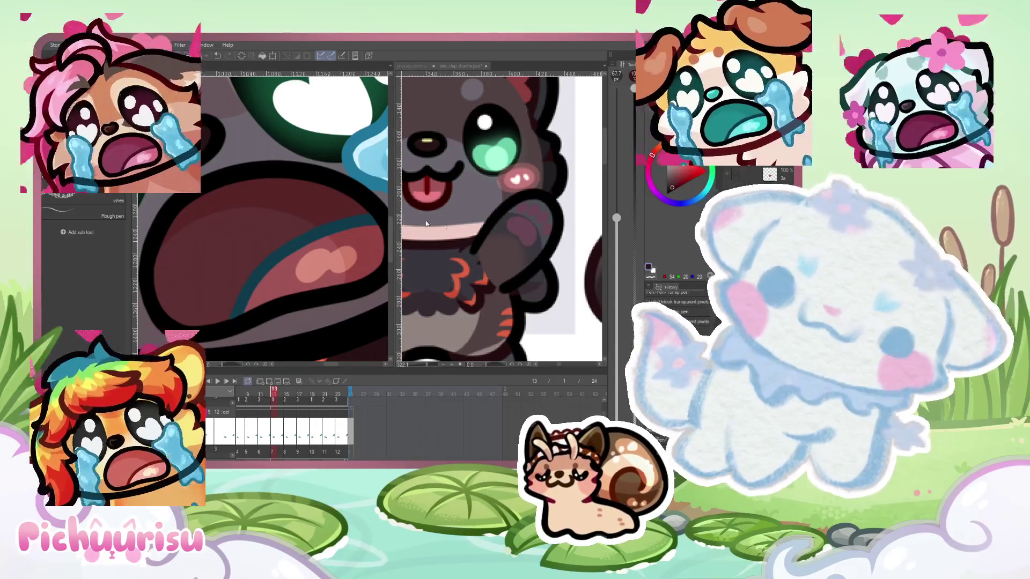
pyautogui.scroll(1, 376, 210)
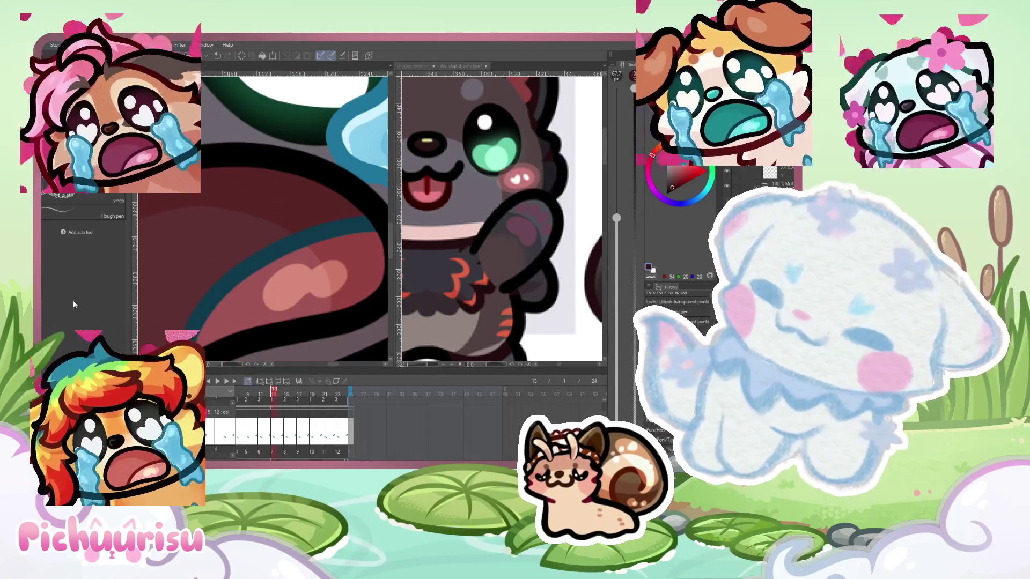
pyautogui.scroll(1, 261, 263)
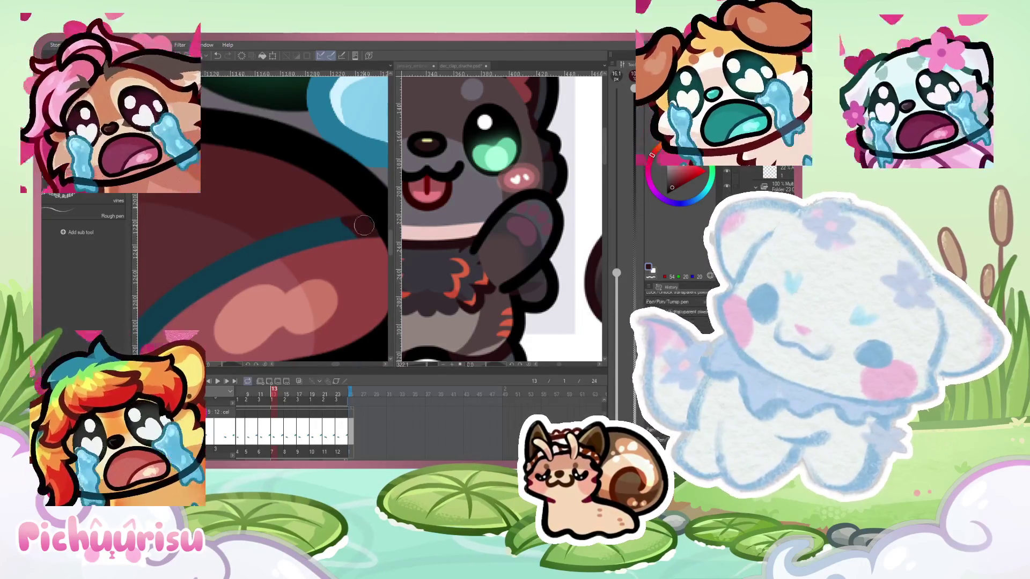
pyautogui.keyDown('alt'); pyautogui.click(357, 220); pyautogui.keyUp('alt')
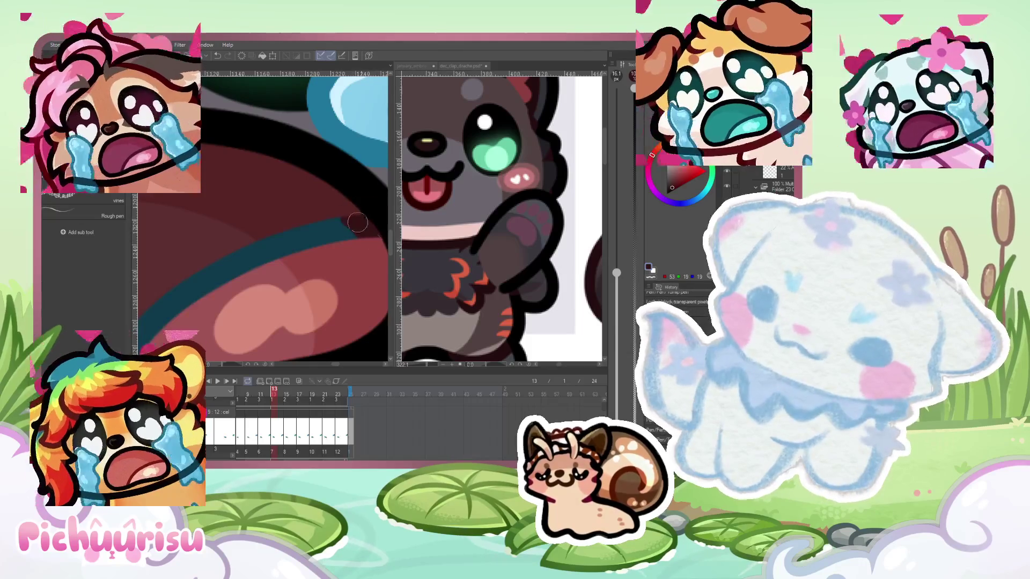
pyautogui.scroll(-3, 332, 216)
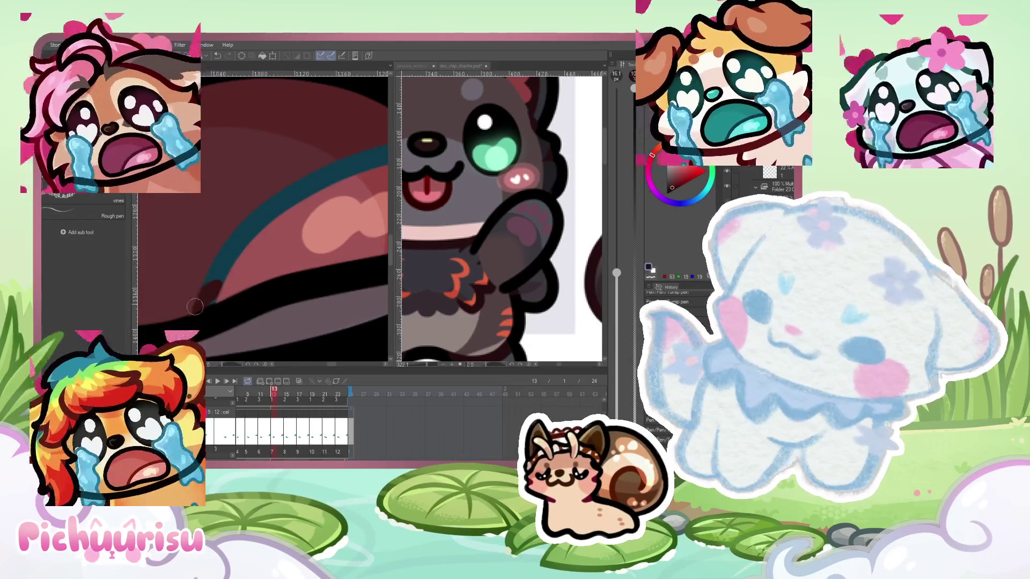
pyautogui.scroll(-2, 186, 322)
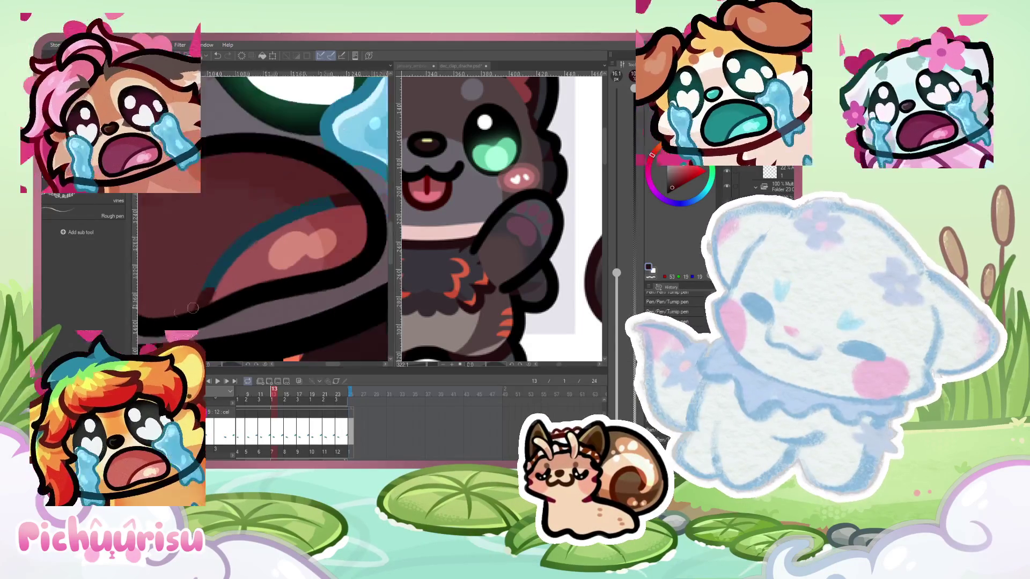
pyautogui.moveTo(211, 277); pyautogui.dragTo(319, 212)
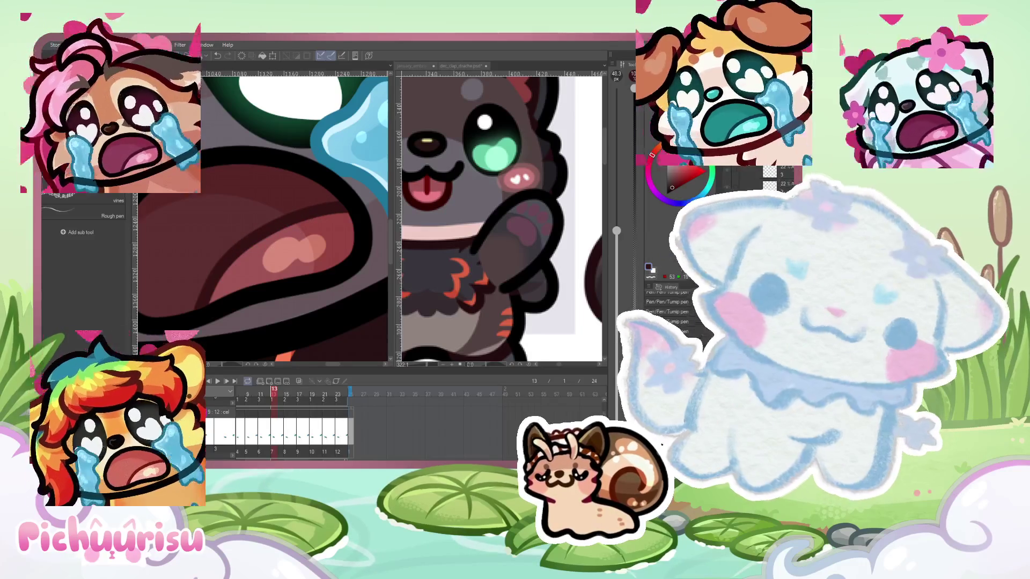
# On frame 15, cover the teal line's lower-left end with dark red, undoing a bad stroke
pyautogui.press('Right')
pyautogui.press('Right')
pyautogui.scroll(2, 333, 214)
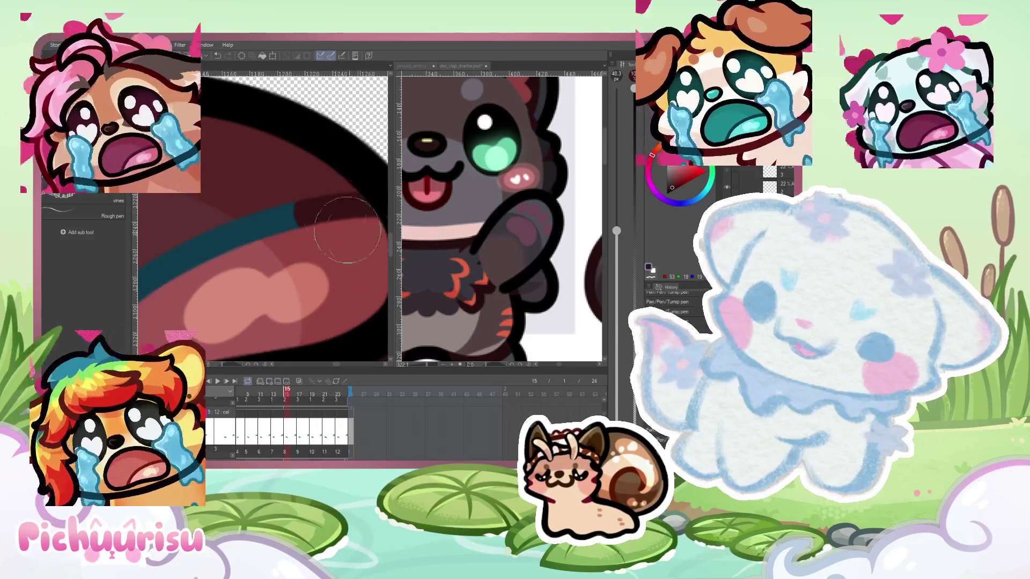
pyautogui.scroll(-3, 354, 235)
pyautogui.moveTo(226, 257)
pyautogui.mouseDown()
pyautogui.moveTo(209, 283)
pyautogui.moveTo(338, 200)
pyautogui.mouseUp()
pyautogui.scroll(2, 220, 304)
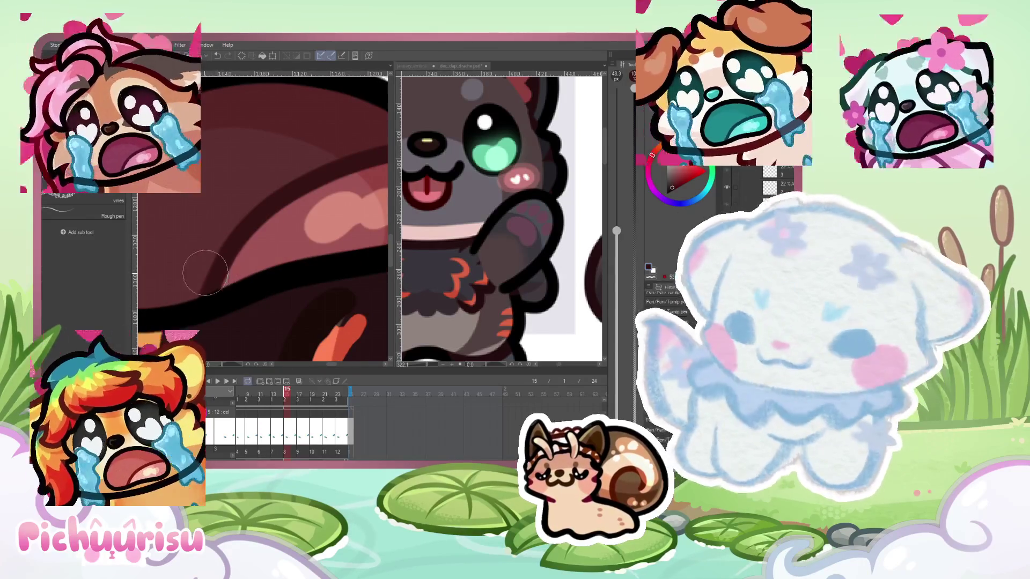
pyautogui.scroll(-3, 209, 271)
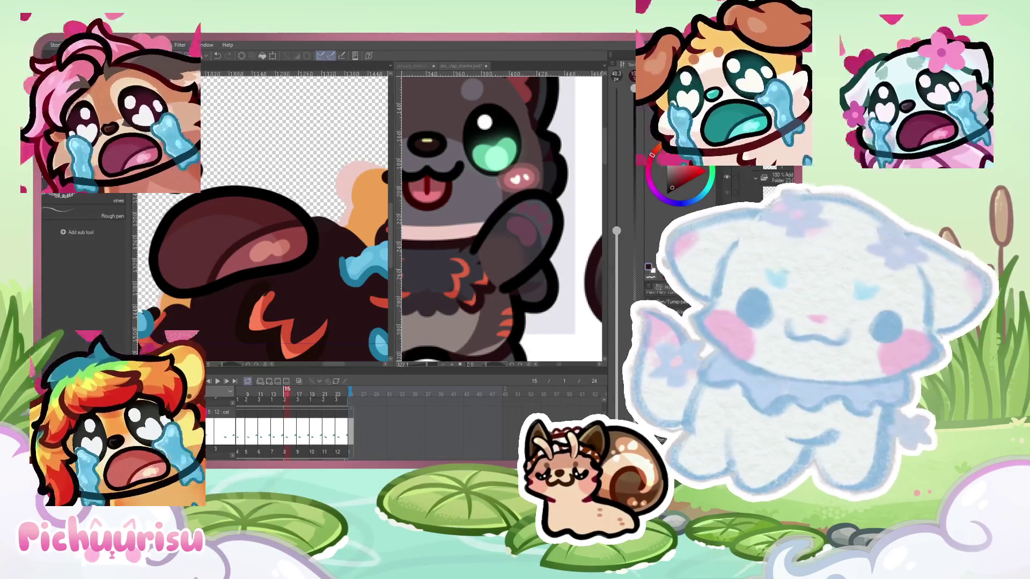
pyautogui.hotkey('ctrl', 'z')
# Pick a different drawing colour for the mouth
pyautogui.scroll(3, 298, 238)
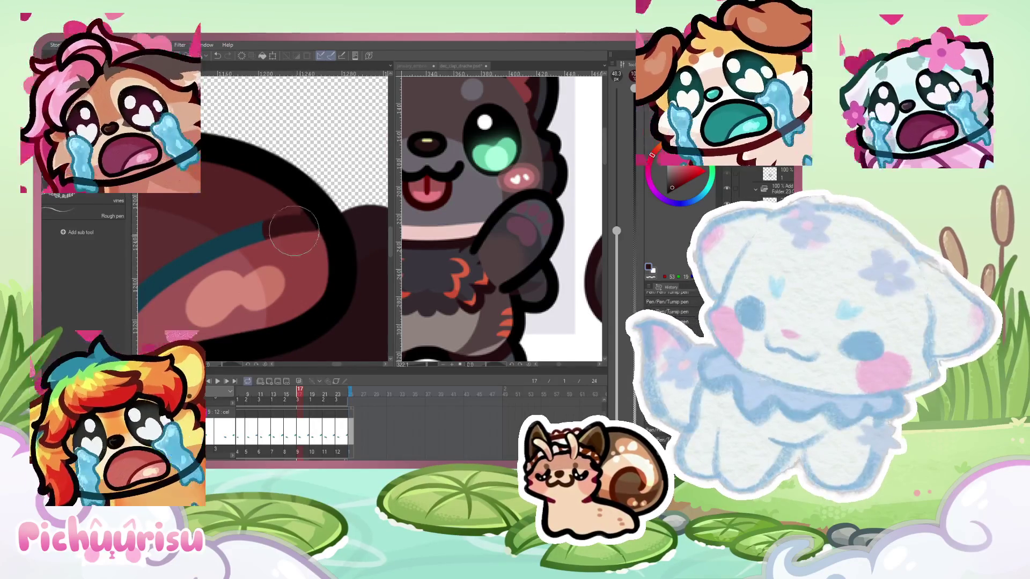
pyautogui.scroll(-1, 279, 236)
pyautogui.scroll(-1, 234, 258)
pyautogui.scroll(1, 199, 279)
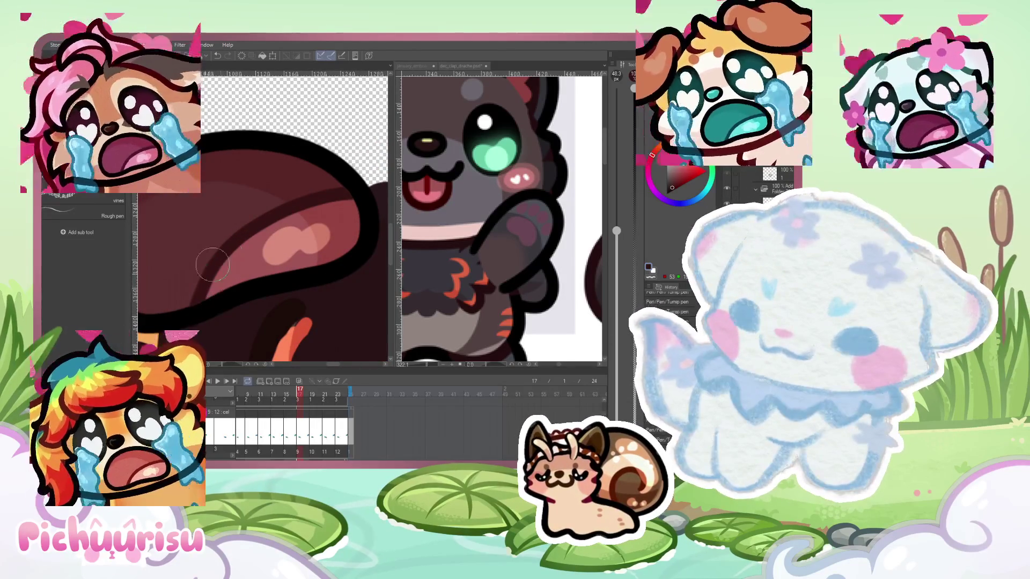
pyautogui.keyDown('alt'); pyautogui.click(197, 321); pyautogui.keyUp('alt')
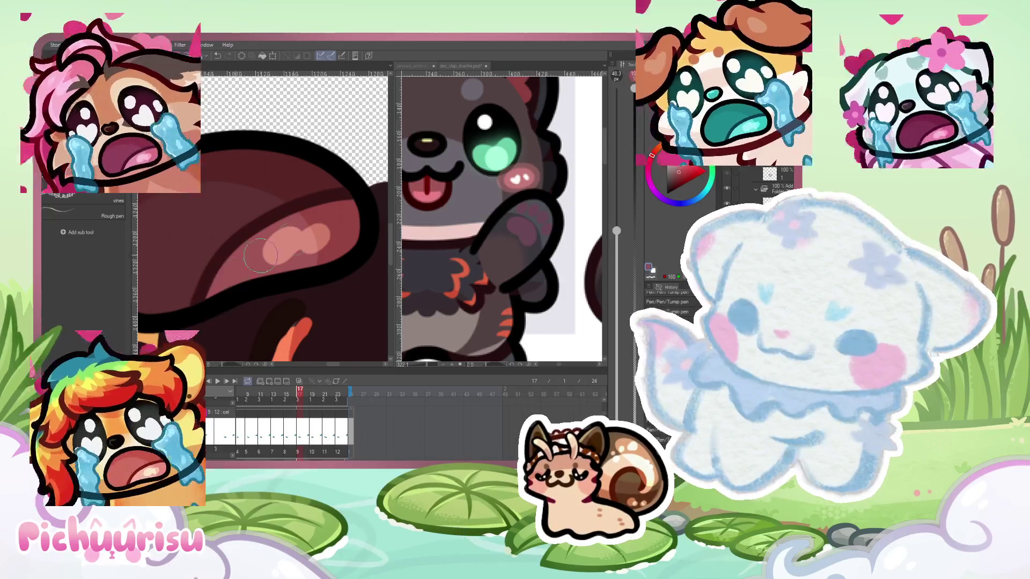
pyautogui.scroll(2, 241, 268)
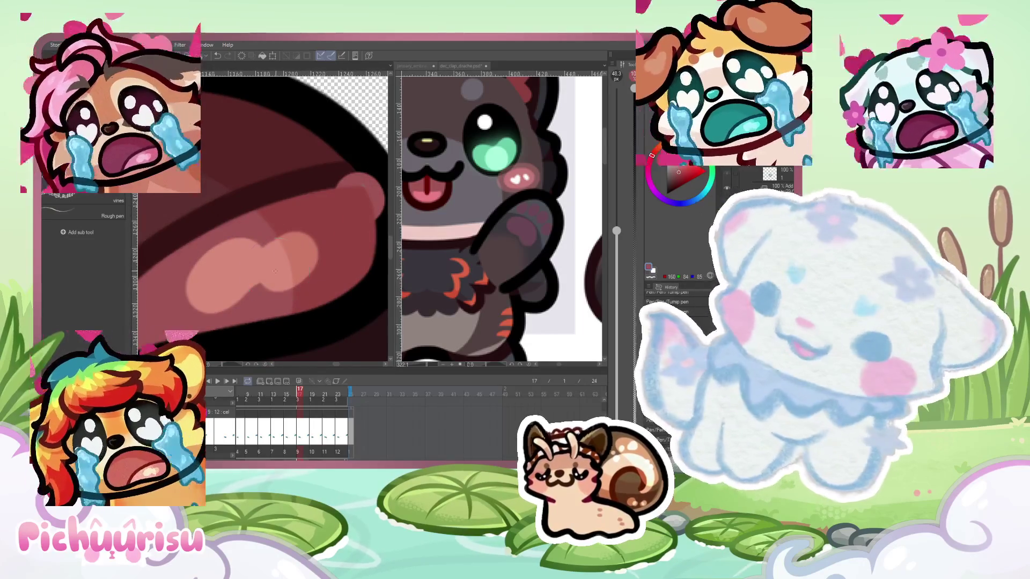
pyautogui.scroll(-1, 276, 271)
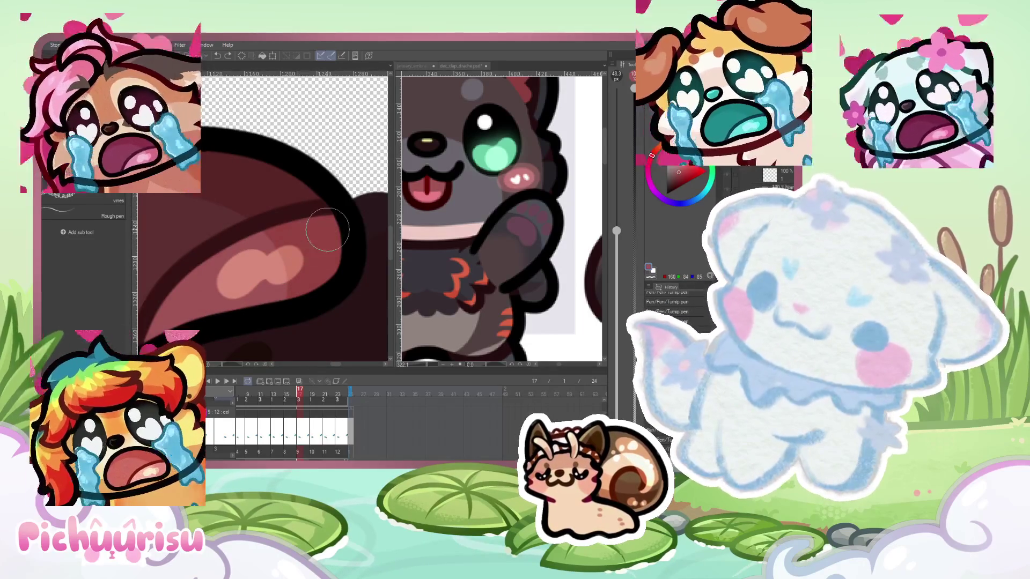
pyautogui.scroll(-4, 321, 226)
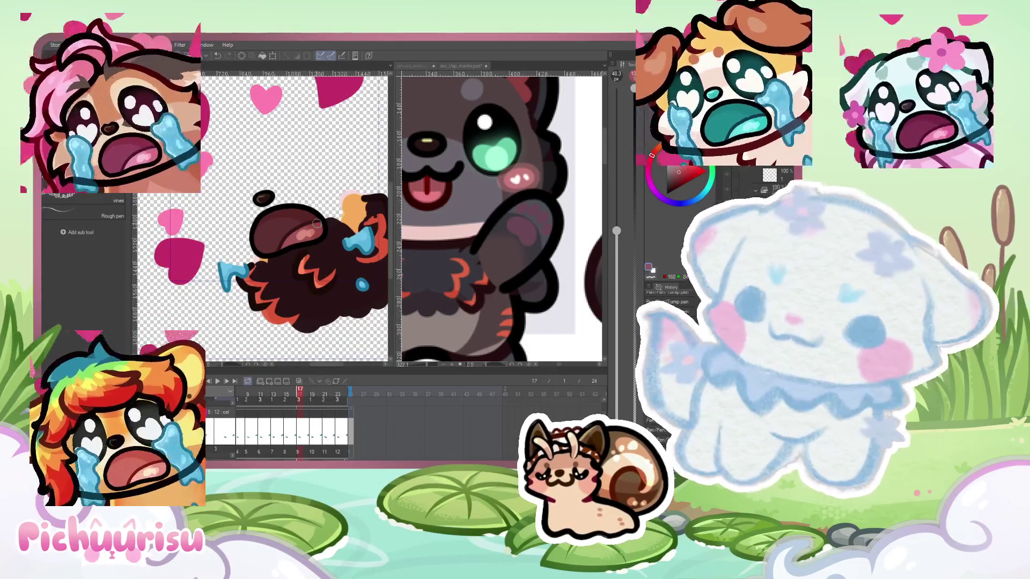
pyautogui.scroll(4, 336, 276)
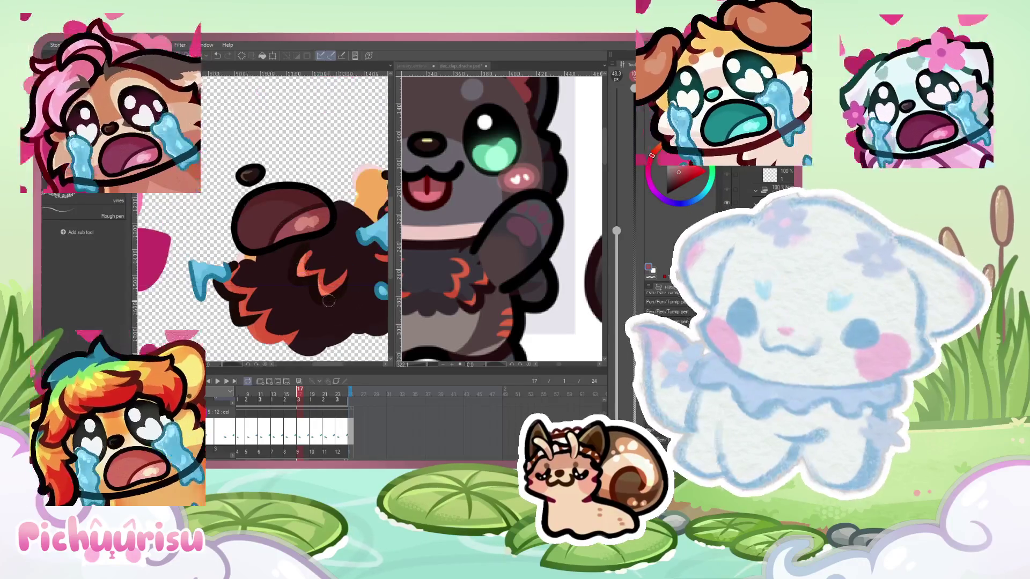
pyautogui.scroll(2, 290, 260)
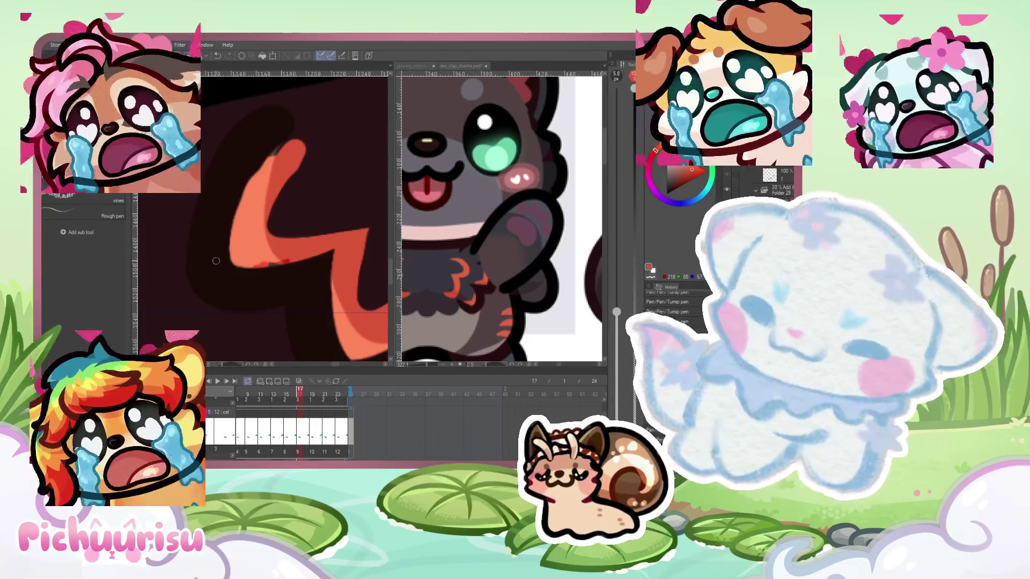
# Repaint the orange fur zigzag in a lighter tone
pyautogui.scroll(-1, 313, 215)
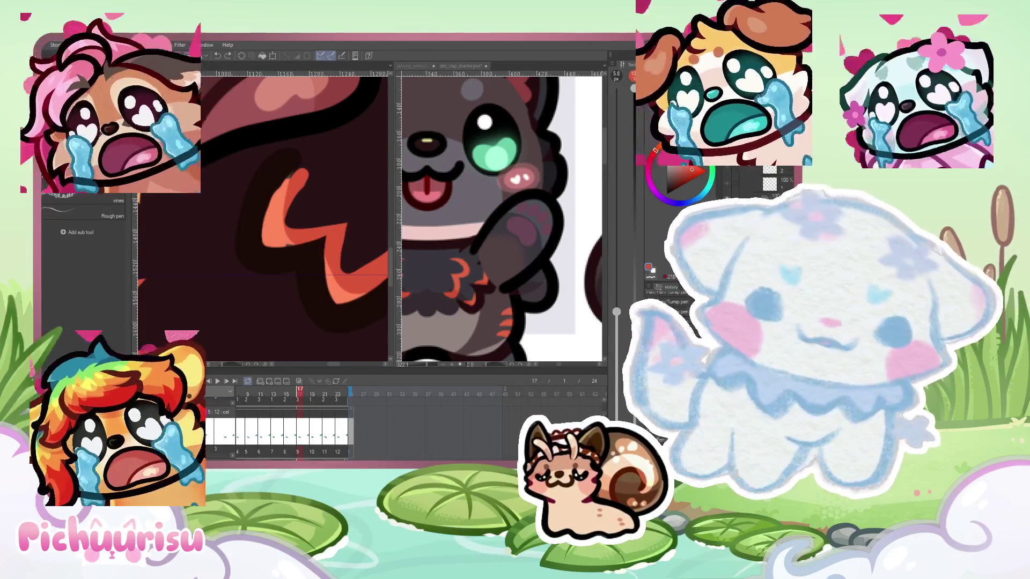
pyautogui.moveTo(294, 180); pyautogui.dragTo(304, 246)
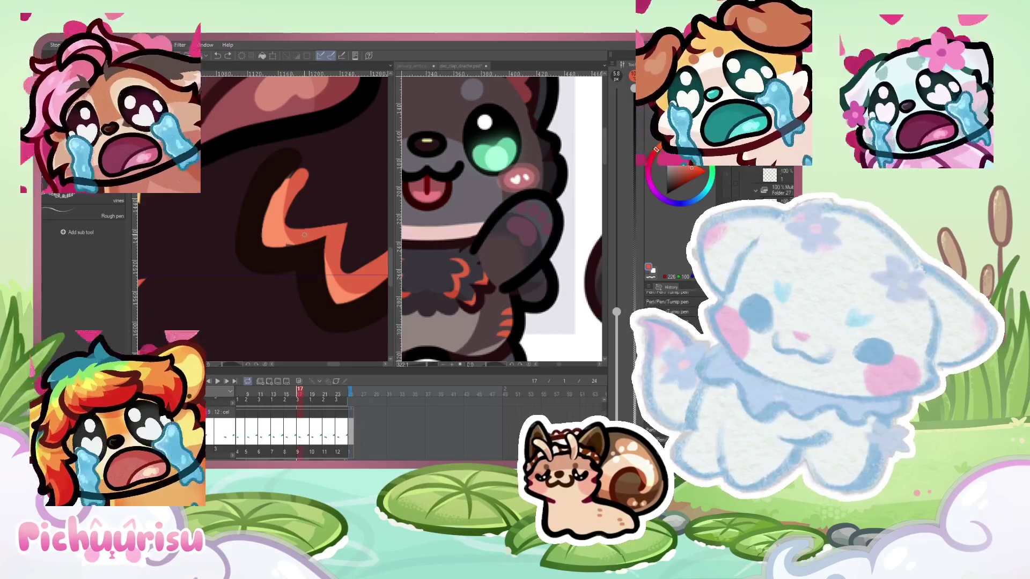
pyautogui.scroll(2, 304, 234)
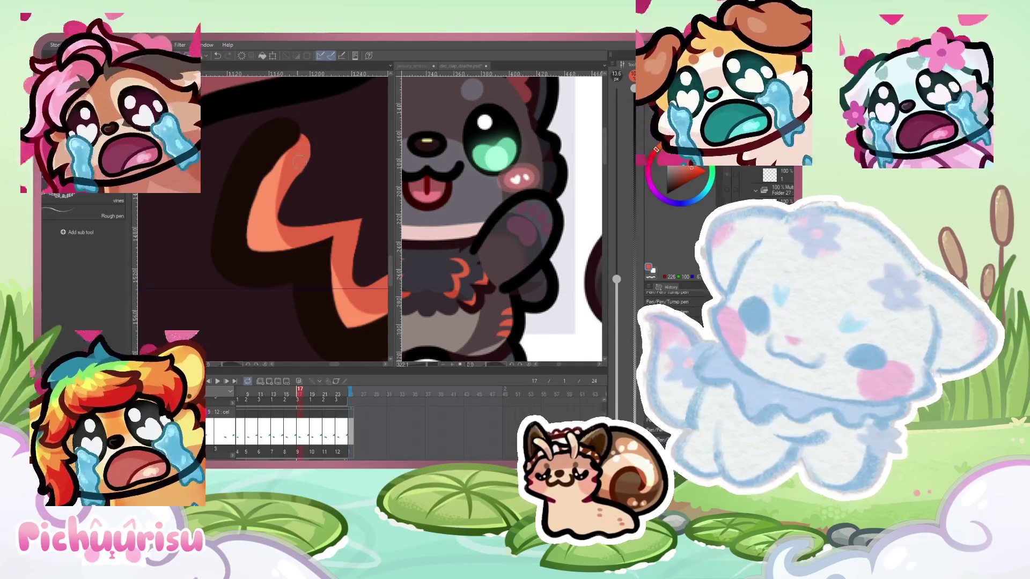
pyautogui.scroll(-4, 290, 207)
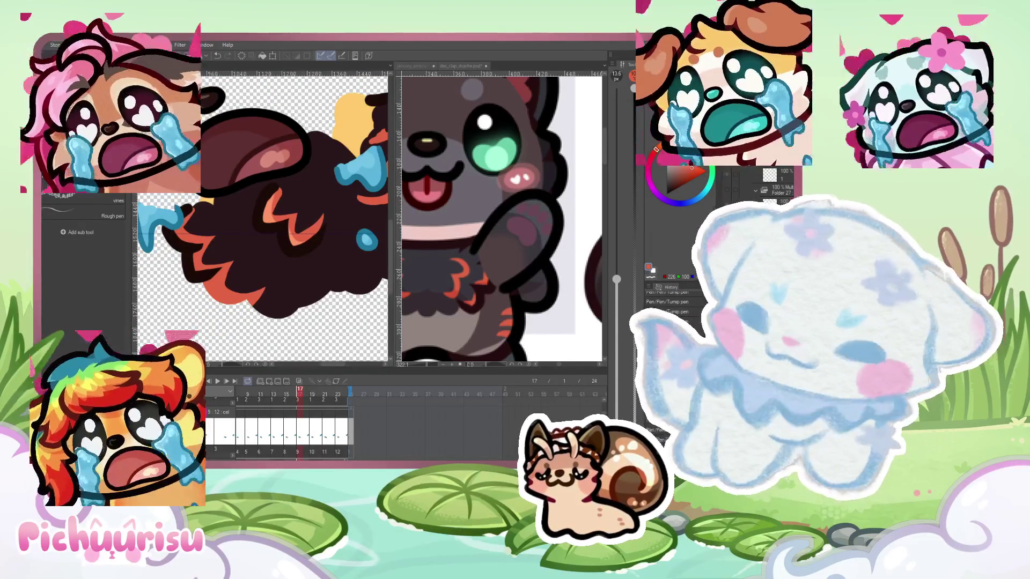
# Step through the drawings on frames 15, 17 and 19
pyautogui.press('Left')
pyautogui.press('Left')
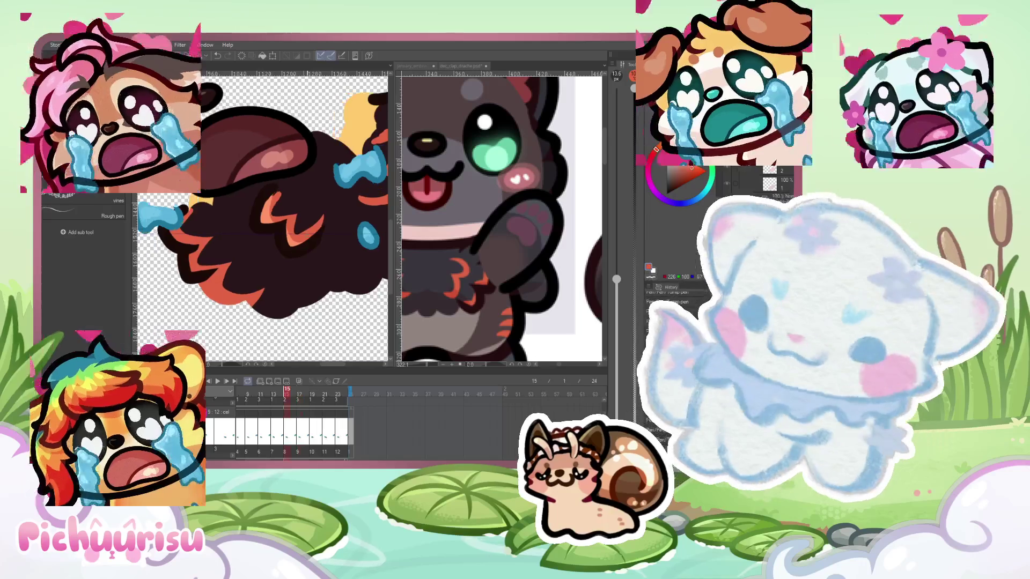
pyautogui.scroll(4, 259, 184)
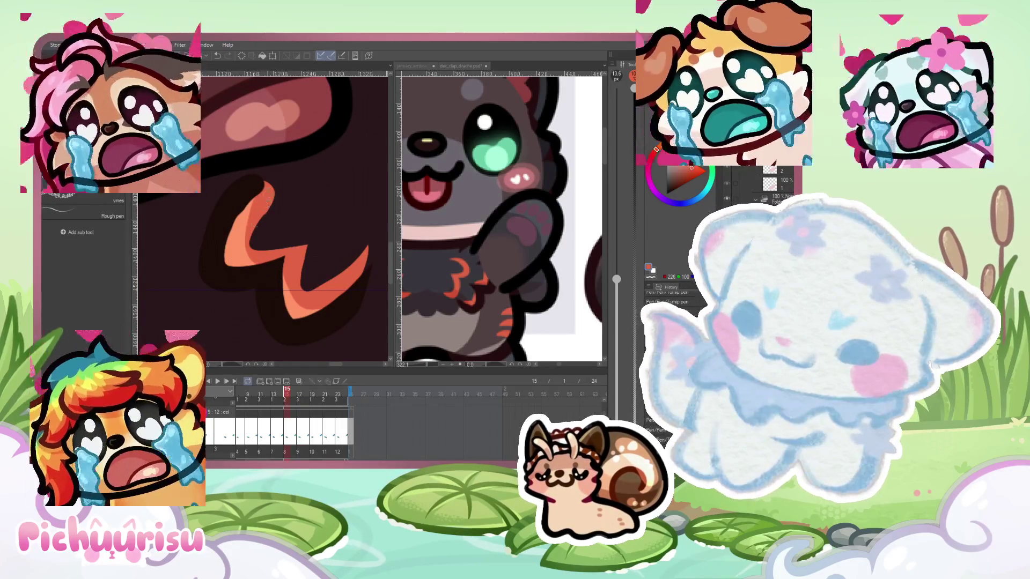
pyautogui.press('Right')
pyautogui.press('Right')
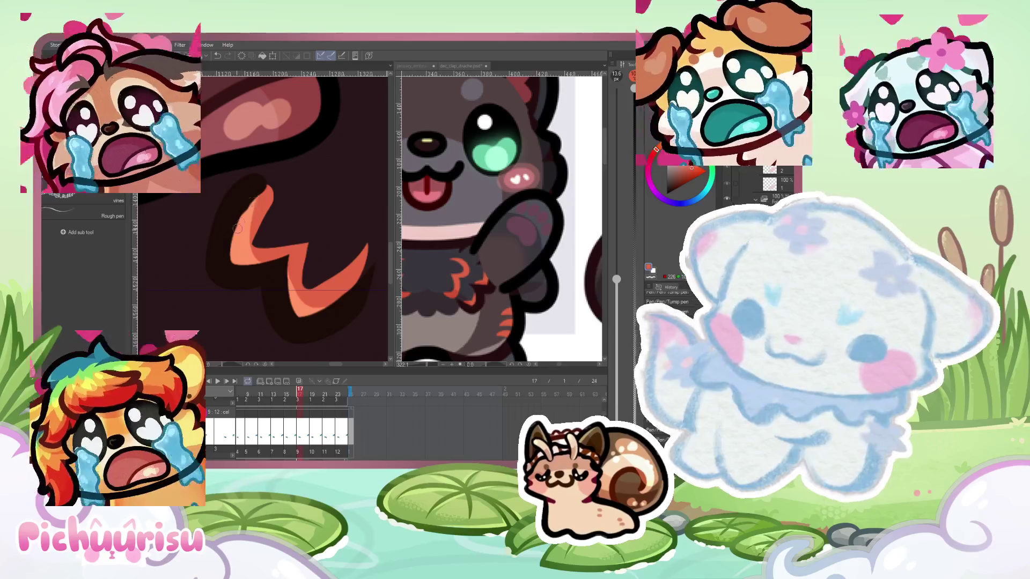
pyautogui.press('Right')
pyautogui.press('Right')
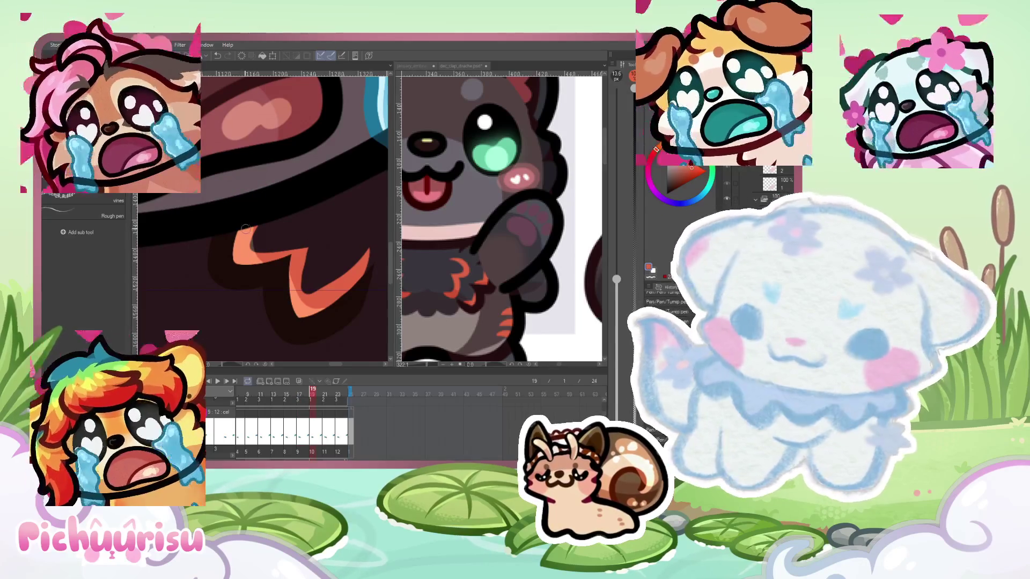
pyautogui.scroll(-4, 240, 273)
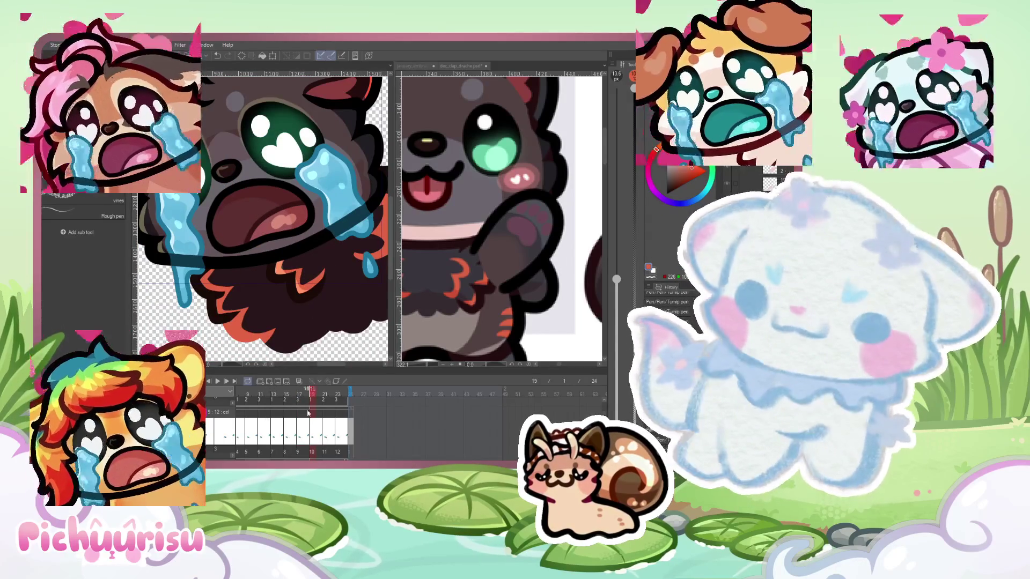
# Play back the emote animation, then switch to the reference character's document
pyautogui.press('Return')
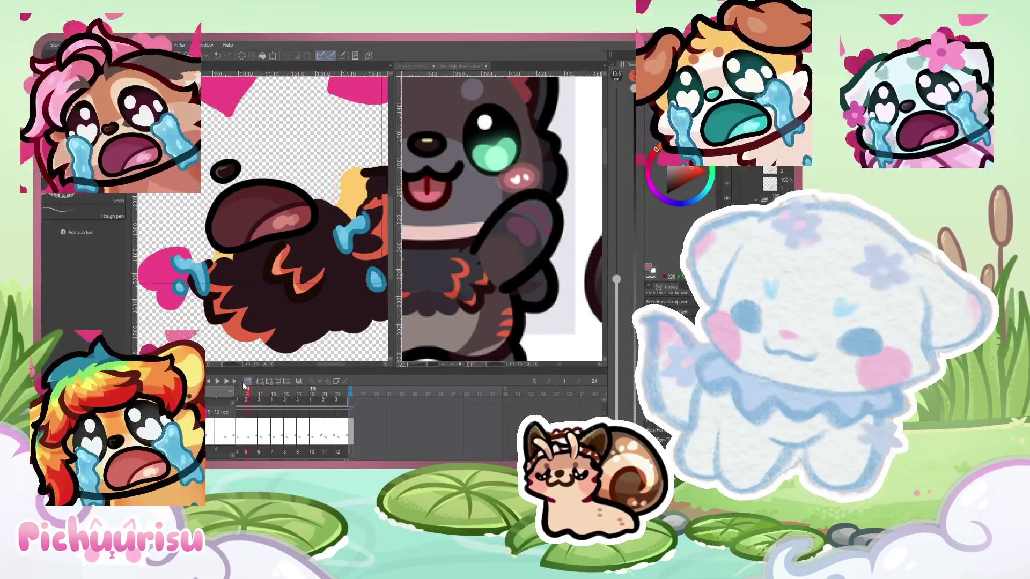
pyautogui.scroll(-4, 262, 215)
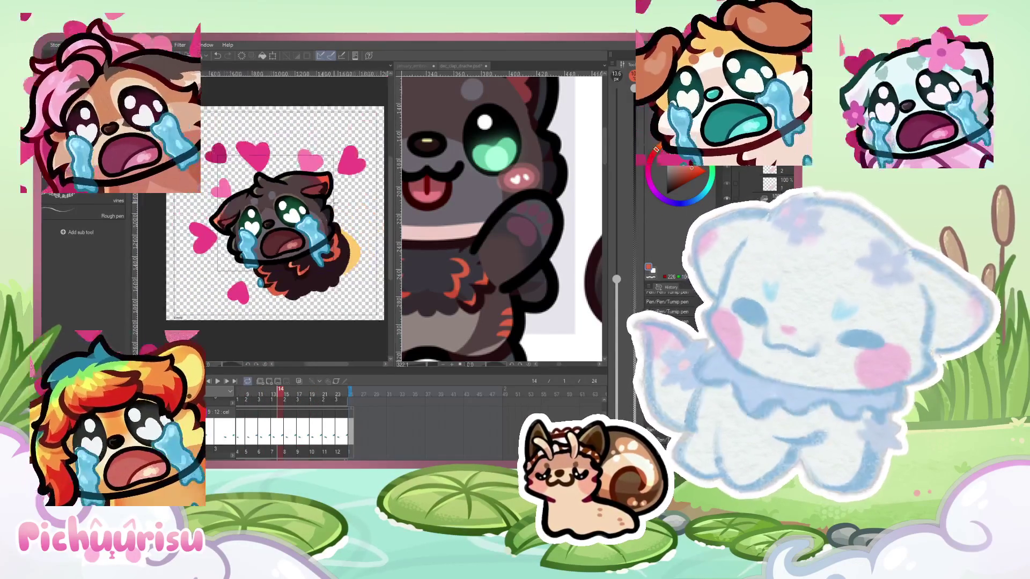
pyautogui.click(543, 150)
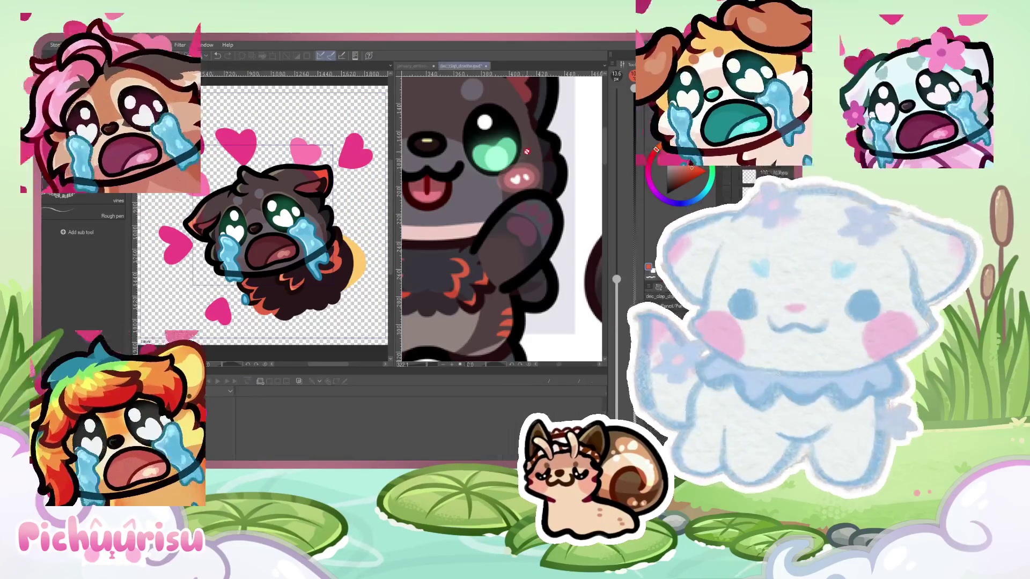
# Zoom around the emote's face and make the brush much larger
pyautogui.scroll(5, 326, 216)
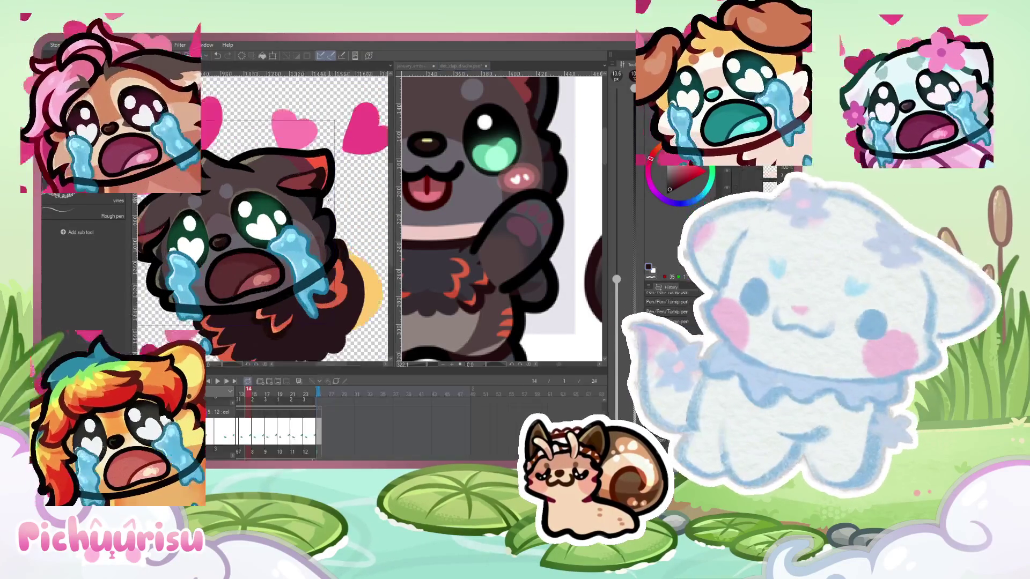
pyautogui.scroll(2, 327, 216)
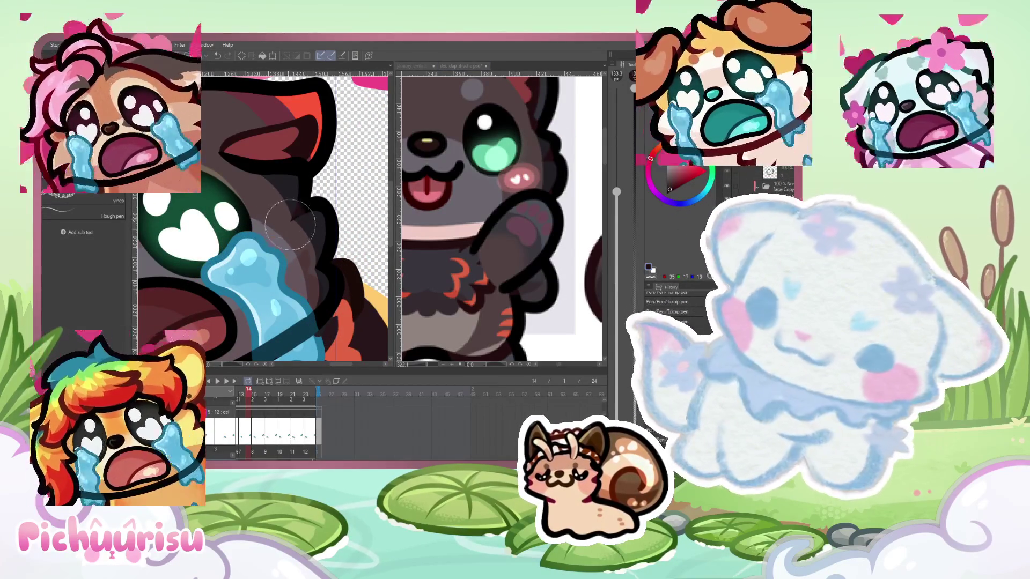
pyautogui.scroll(-2, 308, 260)
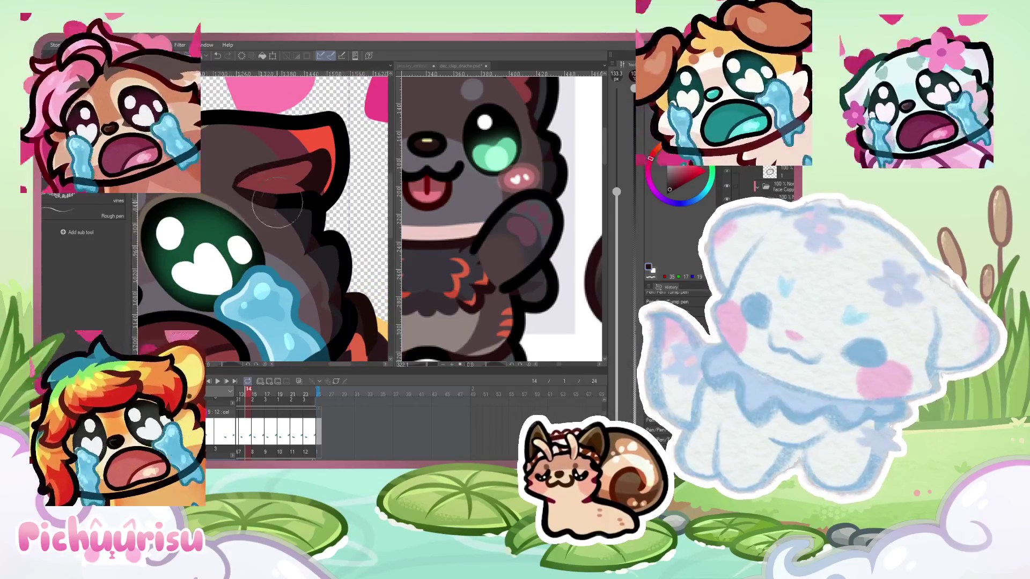
pyautogui.scroll(-1, 307, 260)
pyautogui.scroll(2, 236, 183)
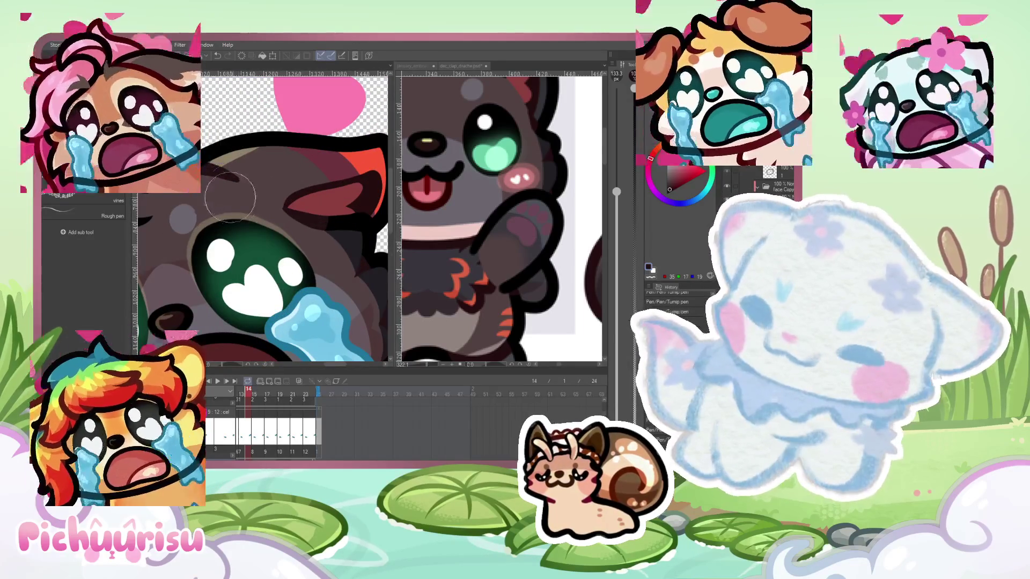
pyautogui.scroll(1, 220, 166)
pyautogui.scroll(-1, 219, 166)
pyautogui.scroll(1, 219, 166)
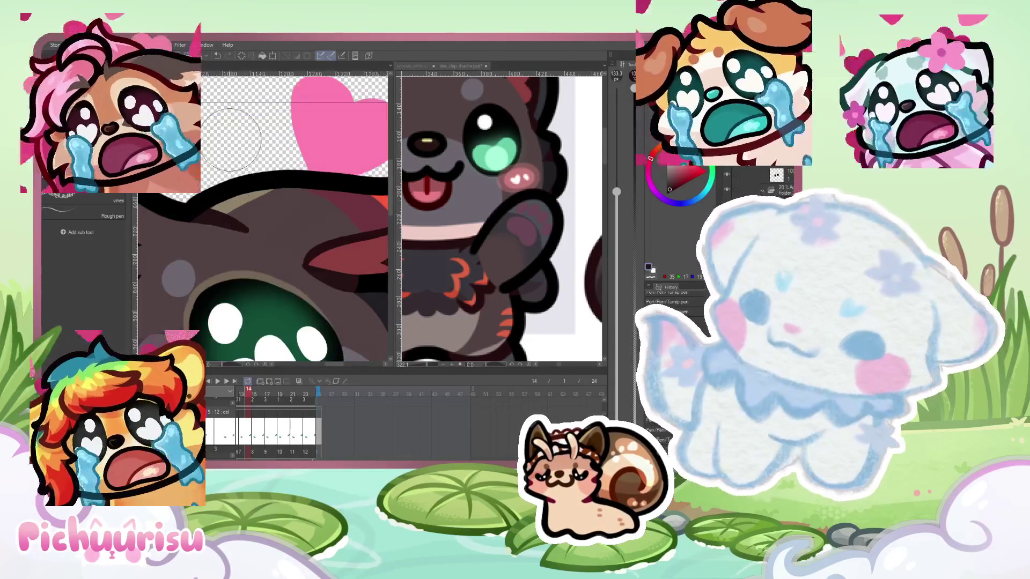
pyautogui.moveTo(209, 209); pyautogui.dragTo(279, 209)
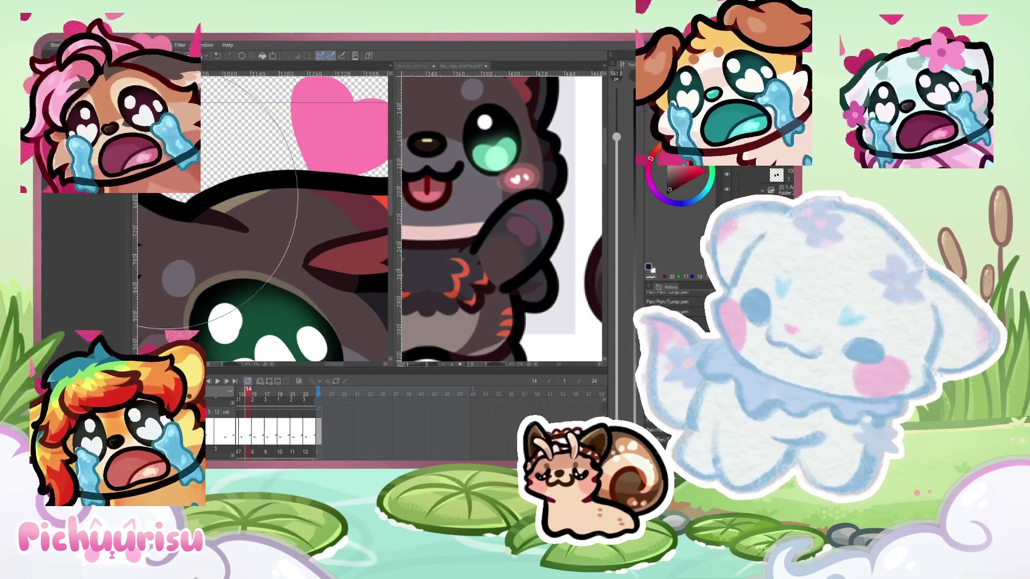
pyautogui.scroll(-1, 212, 207)
pyautogui.scroll(-1, 174, 221)
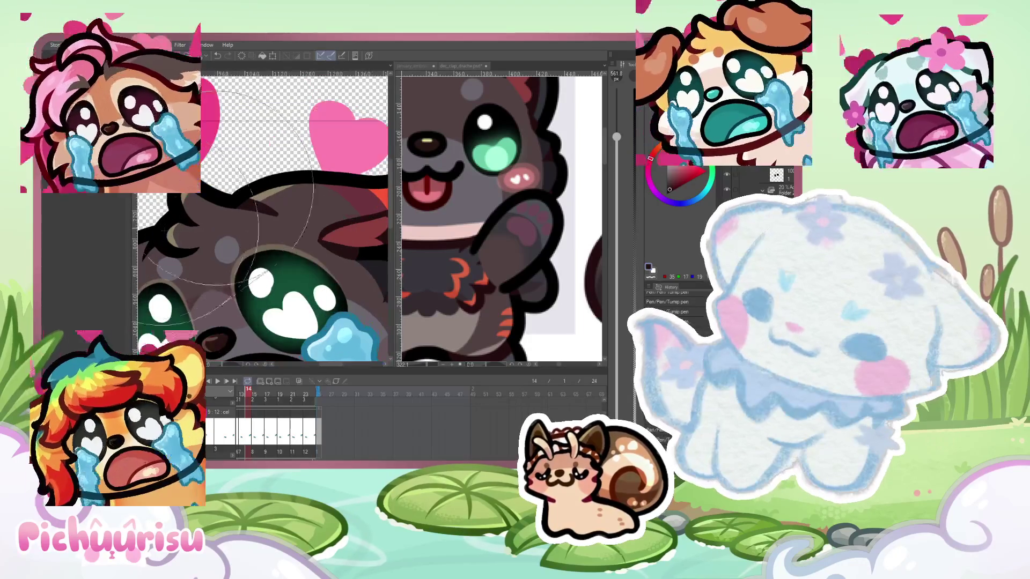
pyautogui.scroll(2, 175, 221)
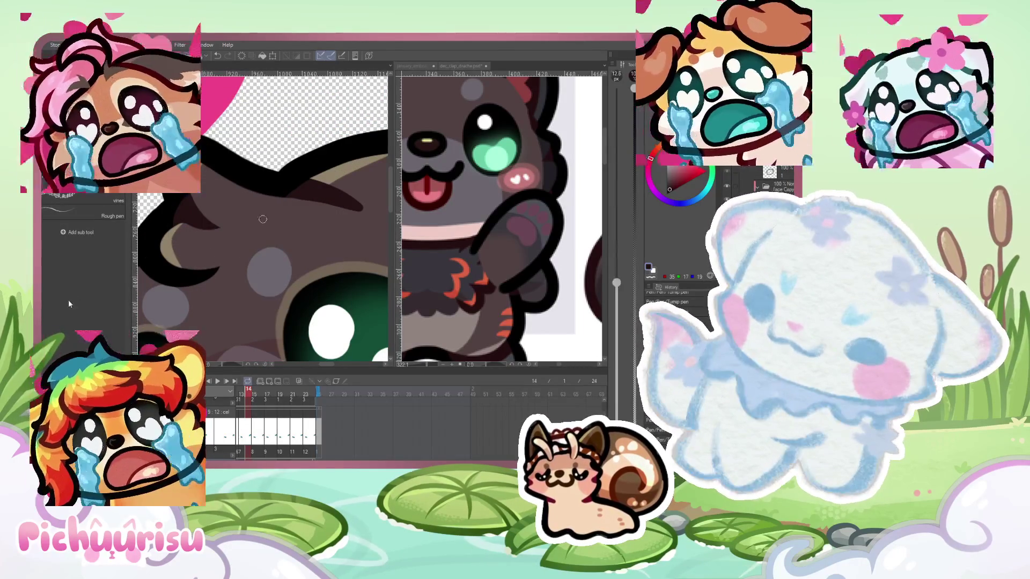
# Zoom in and out to inspect the crying dog's face
pyautogui.scroll(-2, 214, 273)
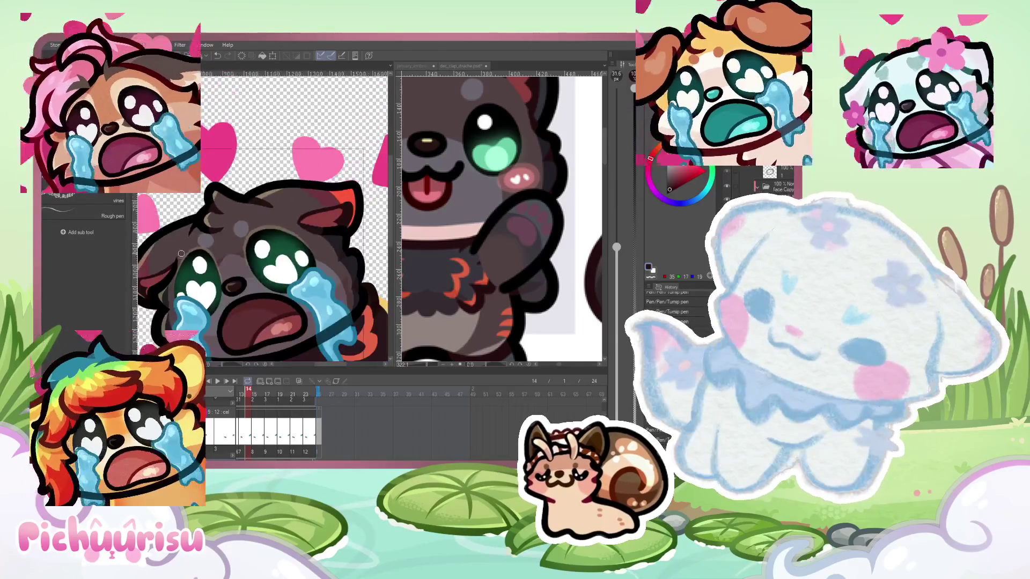
pyautogui.scroll(2, 197, 223)
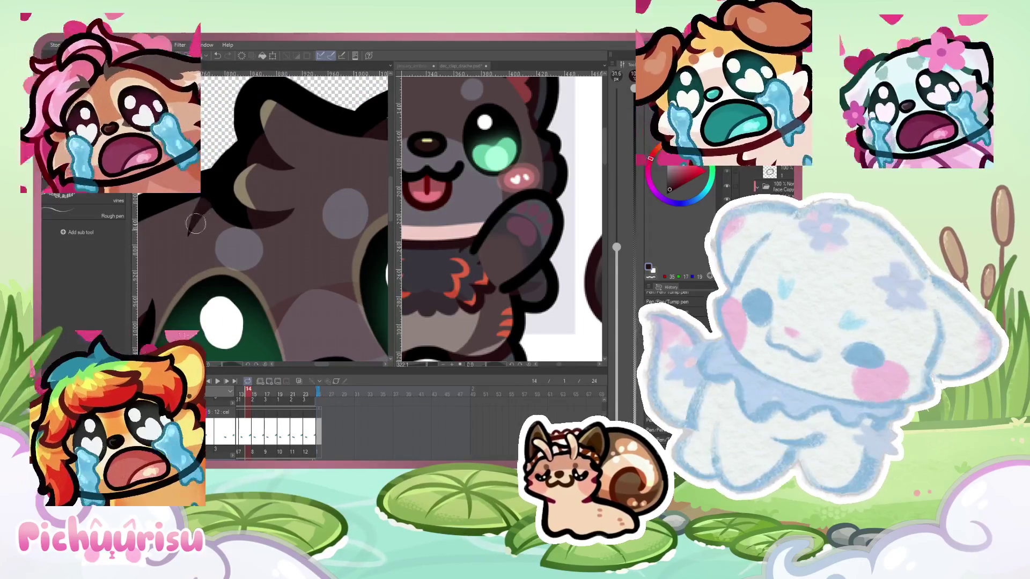
pyautogui.scroll(-3, 197, 217)
pyautogui.scroll(2, 202, 233)
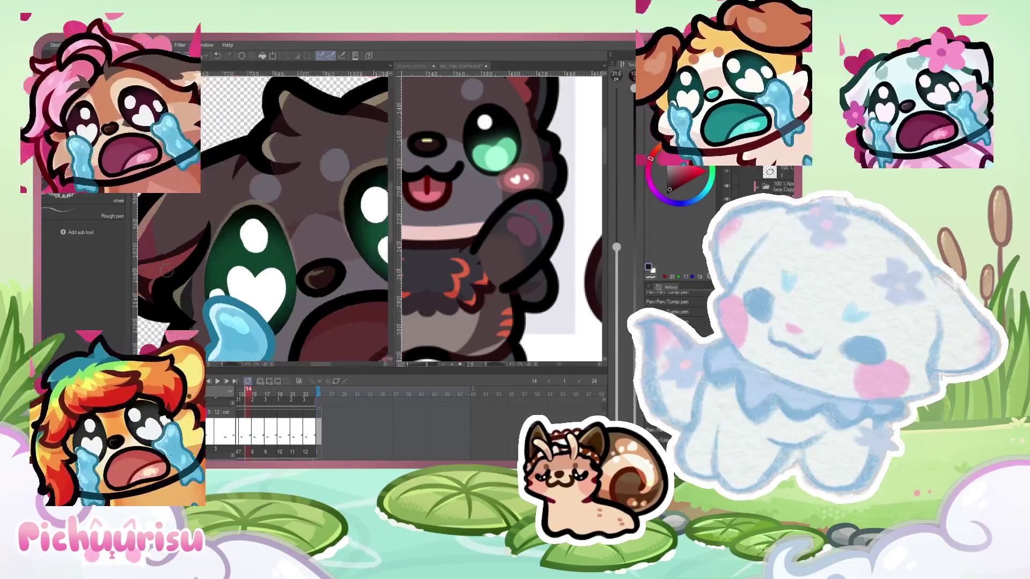
pyautogui.scroll(-3, 177, 266)
pyautogui.scroll(2, 181, 263)
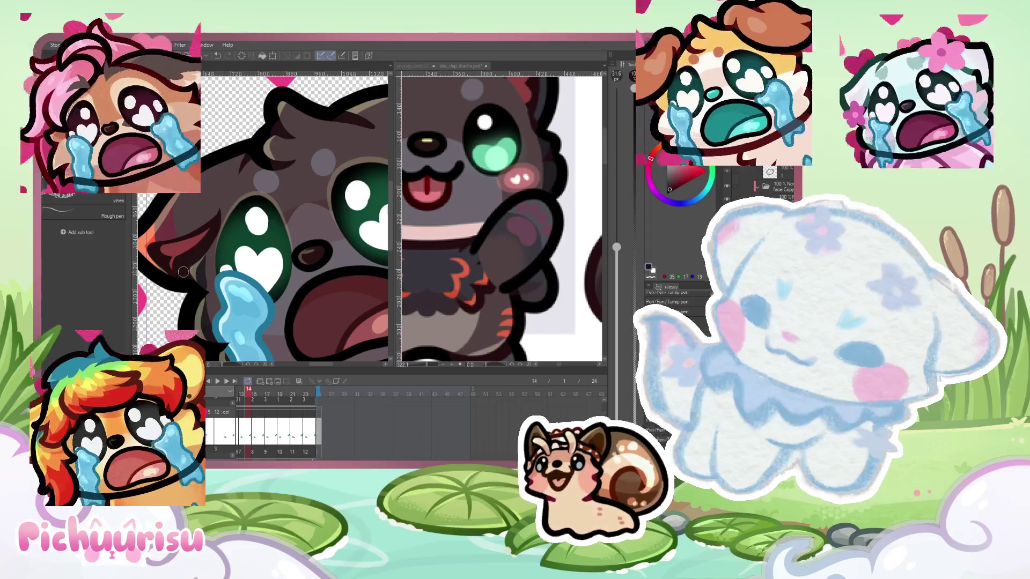
pyautogui.scroll(-2, 198, 273)
pyautogui.scroll(3, 201, 257)
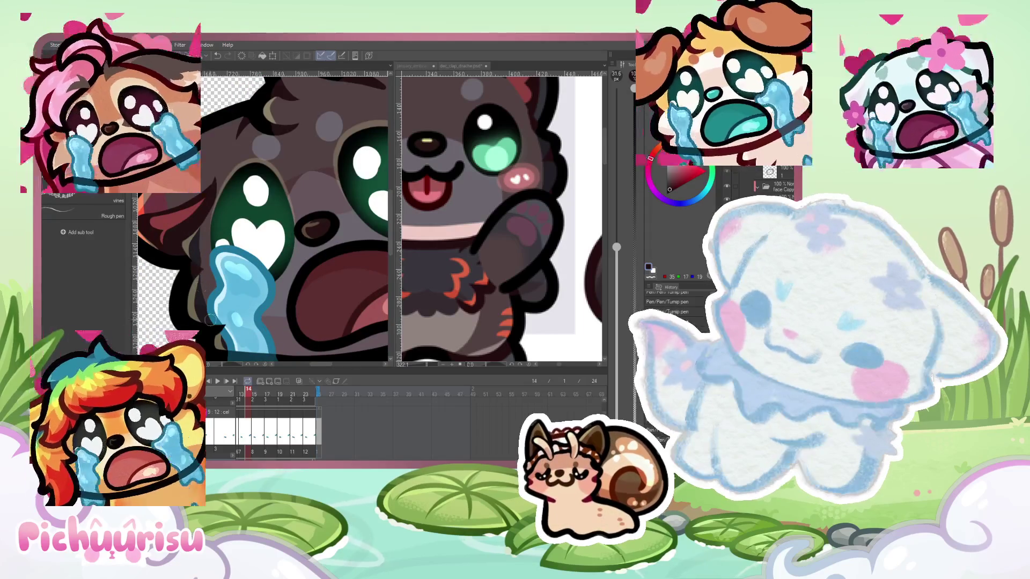
pyautogui.scroll(-3, 221, 315)
pyautogui.scroll(-2, 188, 260)
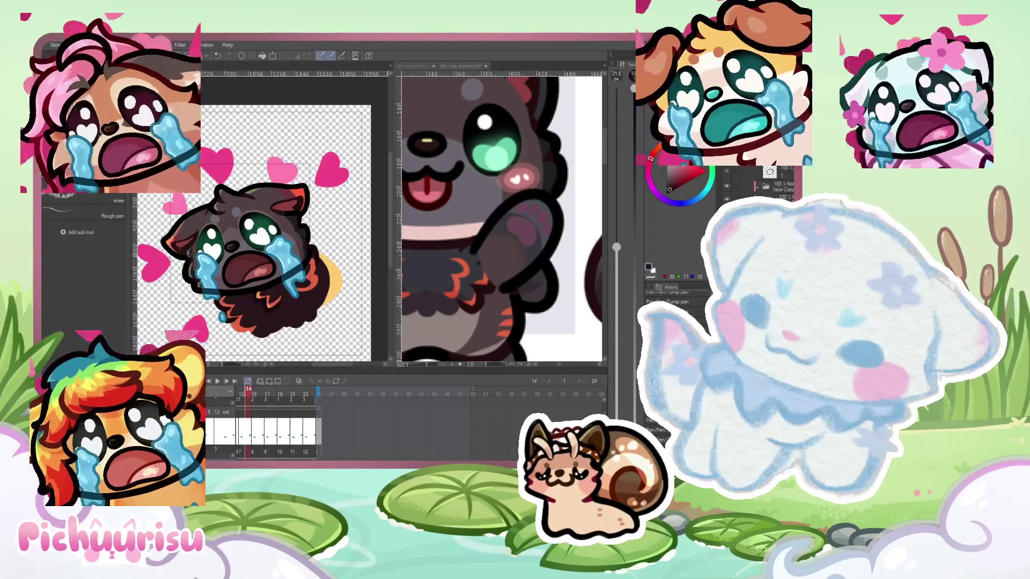
pyautogui.scroll(-2, 258, 295)
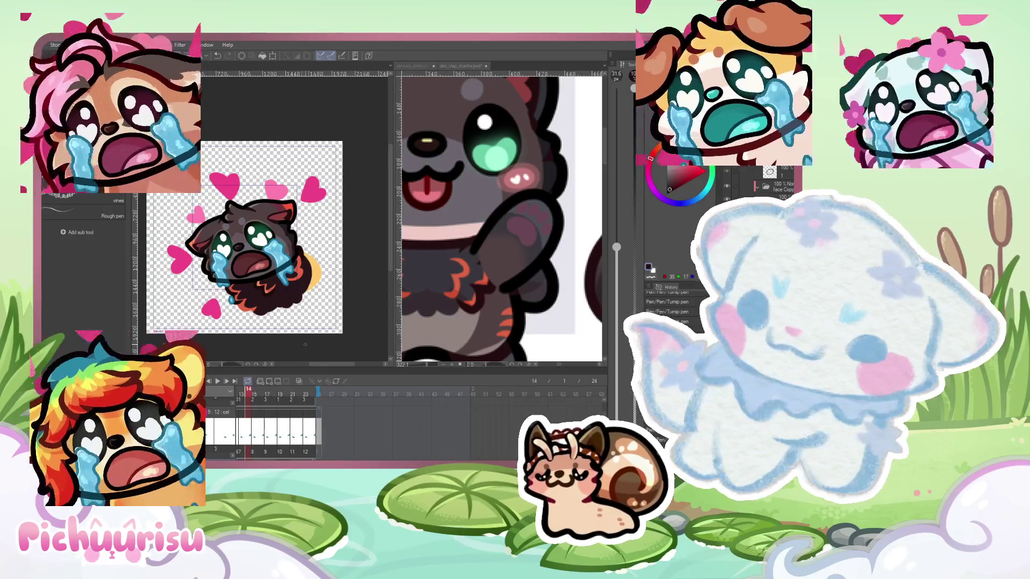
pyautogui.scroll(5, 266, 214)
pyautogui.scroll(2, 266, 214)
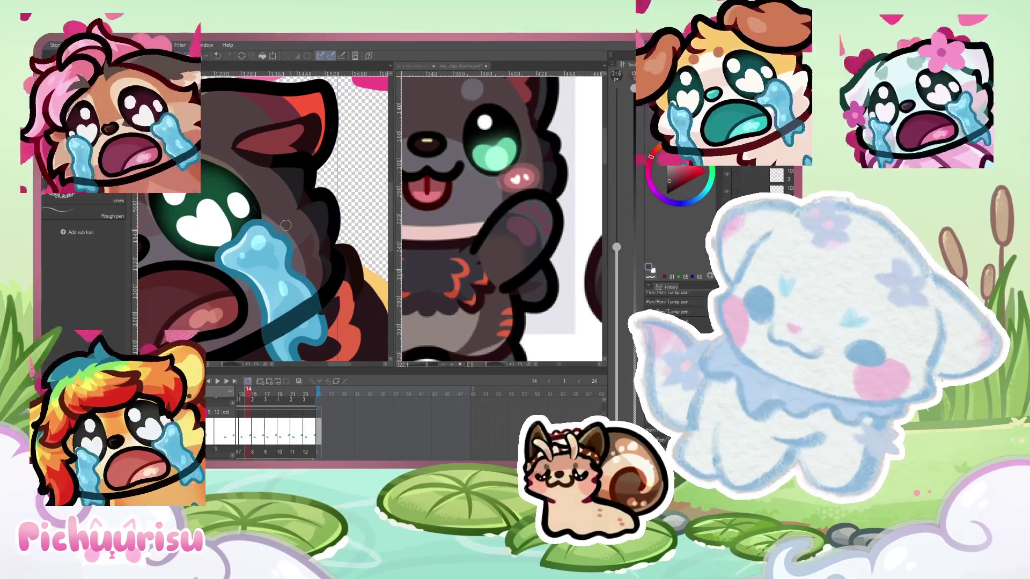
pyautogui.scroll(-5, 272, 214)
pyautogui.scroll(-3, 224, 264)
pyautogui.scroll(4, 263, 230)
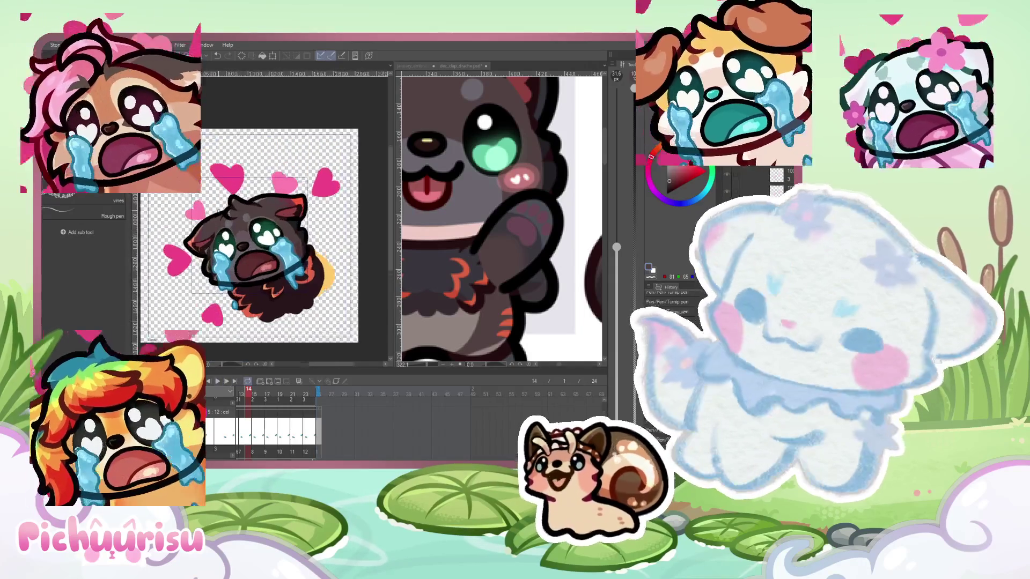
pyautogui.scroll(-2, 263, 230)
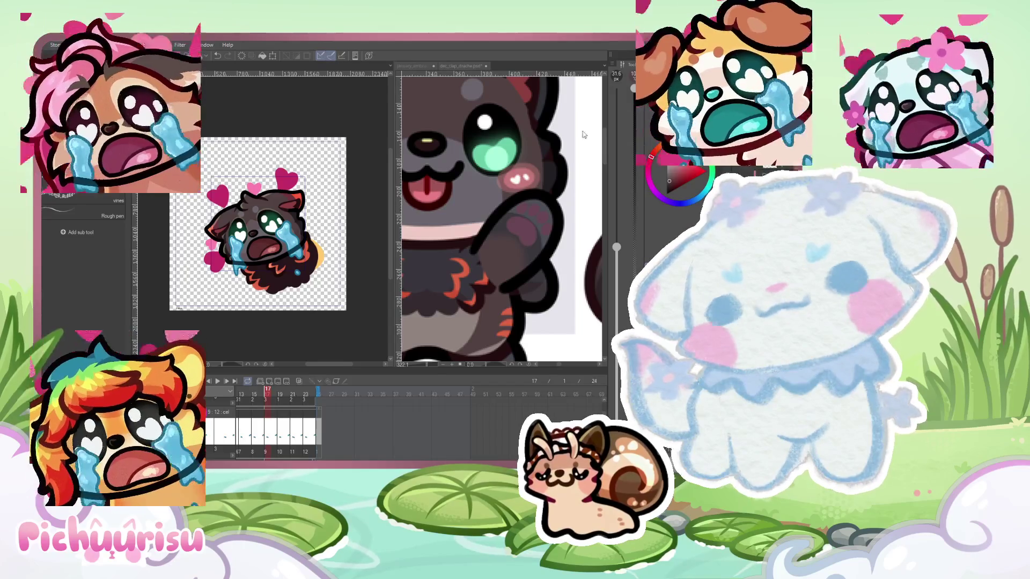
# Zoom the canvas in and scroll the Timeline to reveal the other cel track
pyautogui.scroll(2, 228, 269)
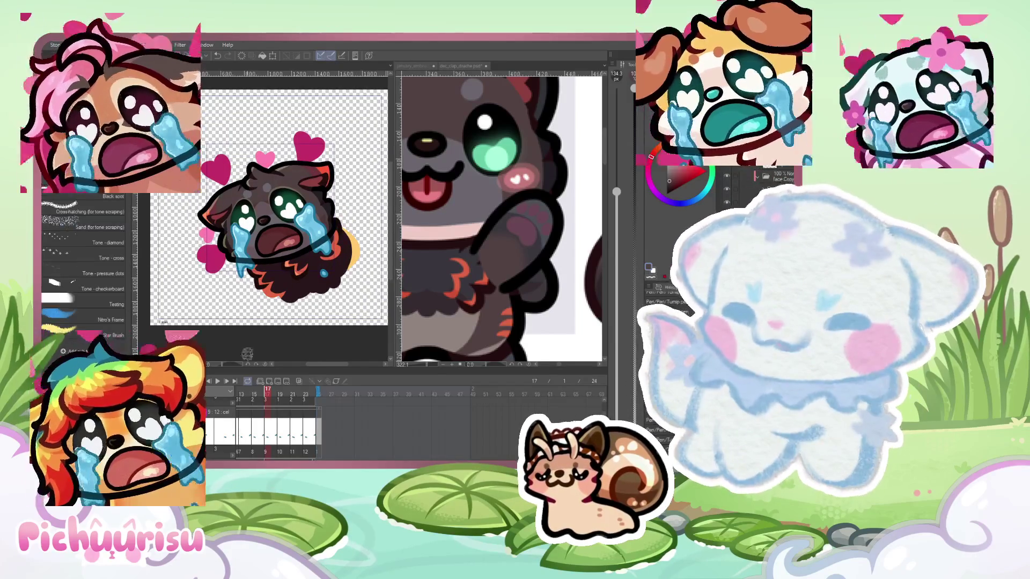
pyautogui.scroll(-4, 252, 419)
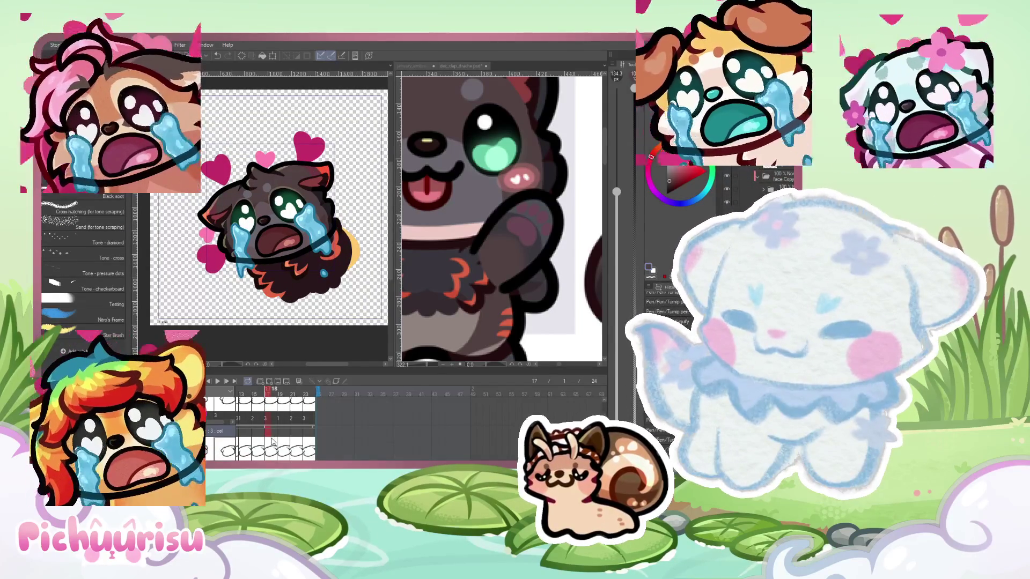
# On frame 18, warp the emote's top-right, middle and lower areas with a 561.8 Liquify brush
pyautogui.click(274, 439)
pyautogui.scroll(2, 339, 166)
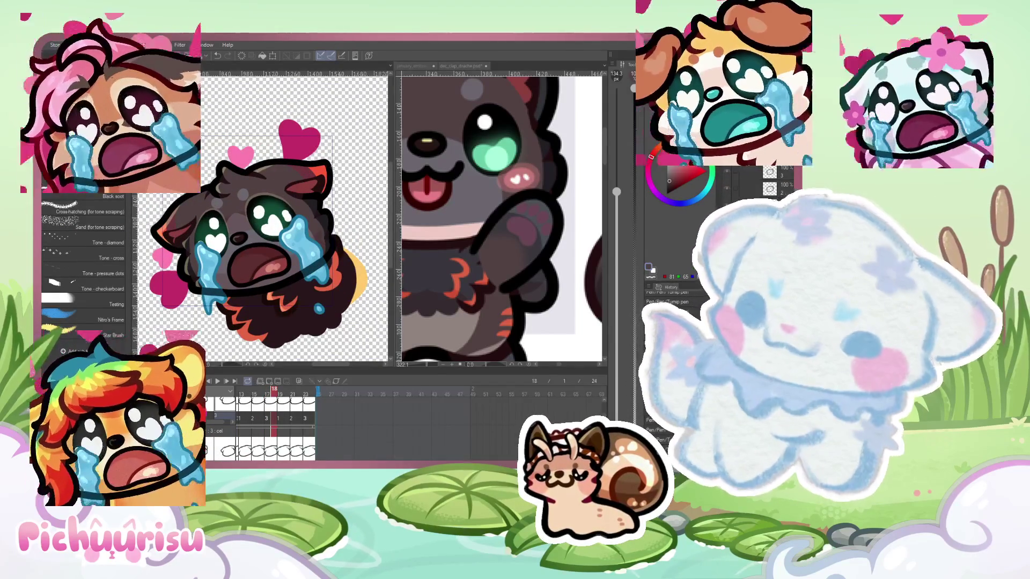
pyautogui.moveTo(333, 213)
pyautogui.mouseDown()
pyautogui.moveTo(375, 213)
pyautogui.moveTo(166, 242)
pyautogui.mouseUp()
pyautogui.scroll(-1, 166, 242)
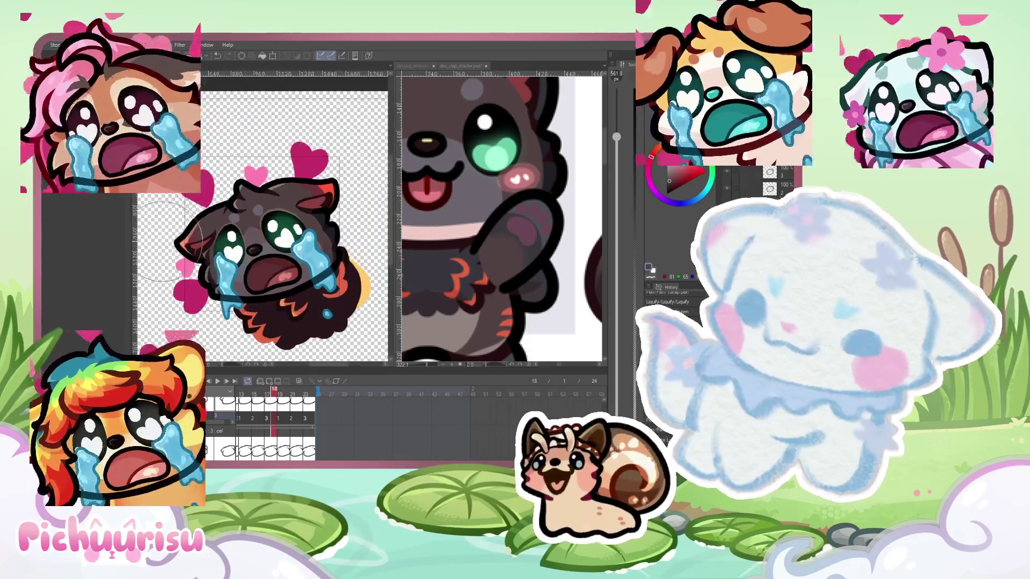
pyautogui.moveTo(348, 170); pyautogui.dragTo(341, 165)
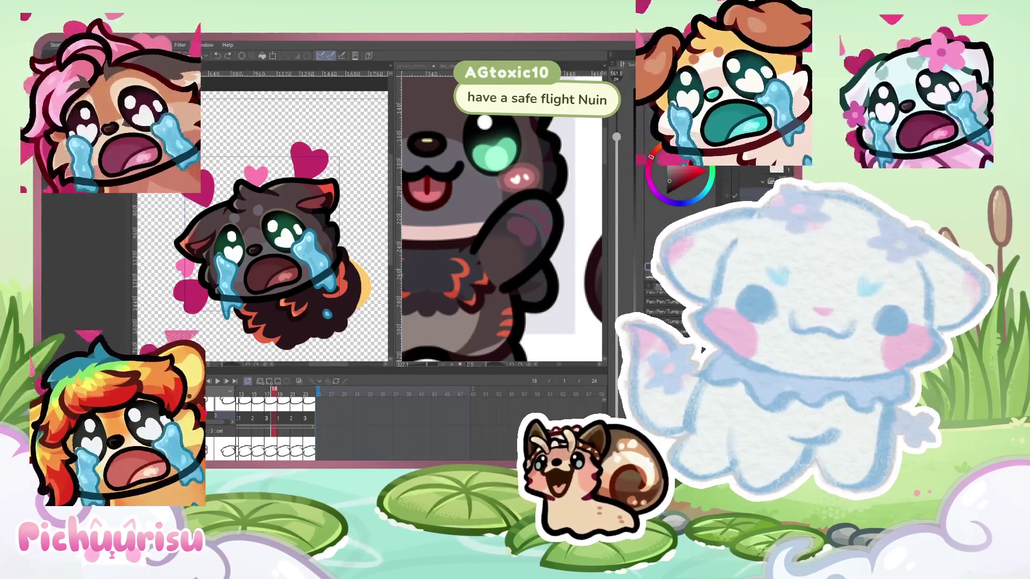
pyautogui.moveTo(321, 215)
pyautogui.mouseDown()
pyautogui.moveTo(348, 150)
pyautogui.moveTo(333, 204)
pyautogui.mouseUp()
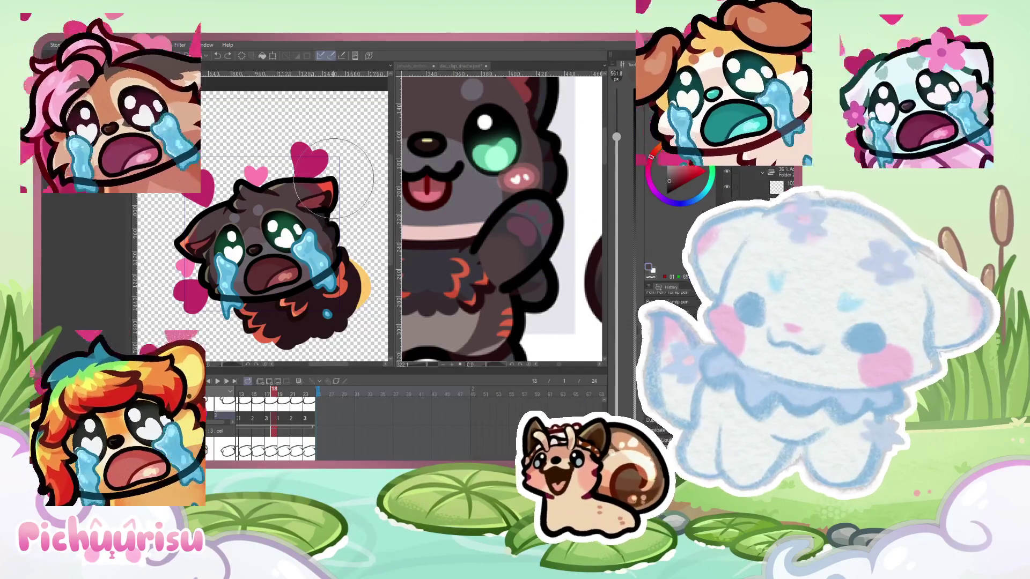
pyautogui.moveTo(172, 239); pyautogui.dragTo(190, 303)
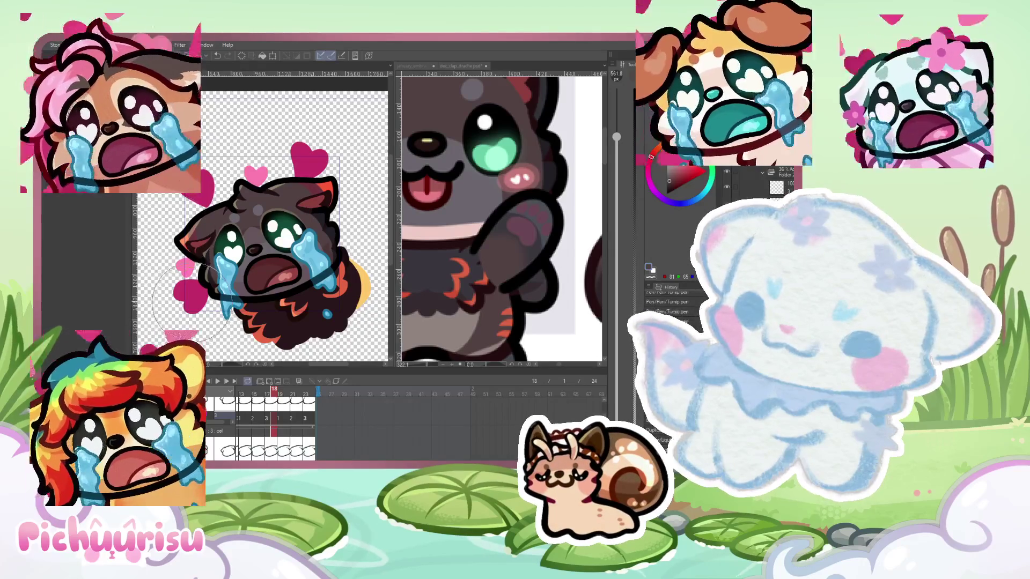
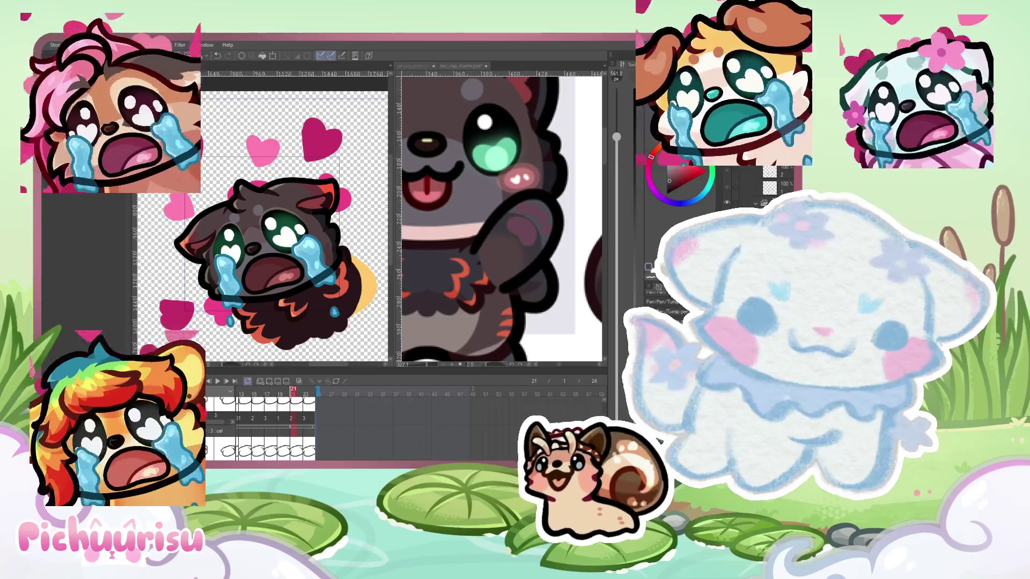
# Redraw the puppy's left ear outline on a rotated view, then return to frame 19 and play
pyautogui.scroll(2, 335, 218)
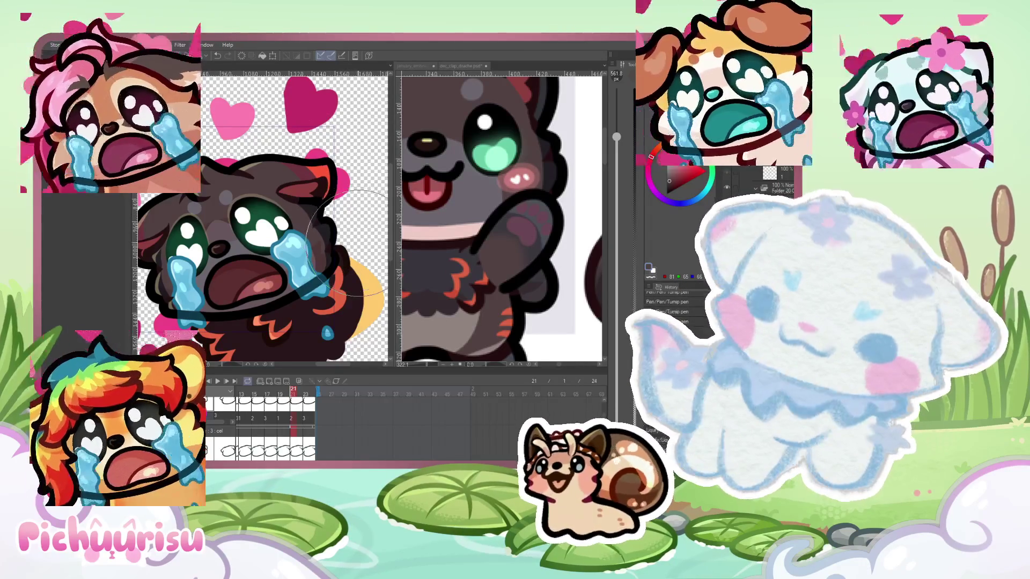
pyautogui.hotkey('ctrl', 'y')
pyautogui.scroll(1, 177, 242)
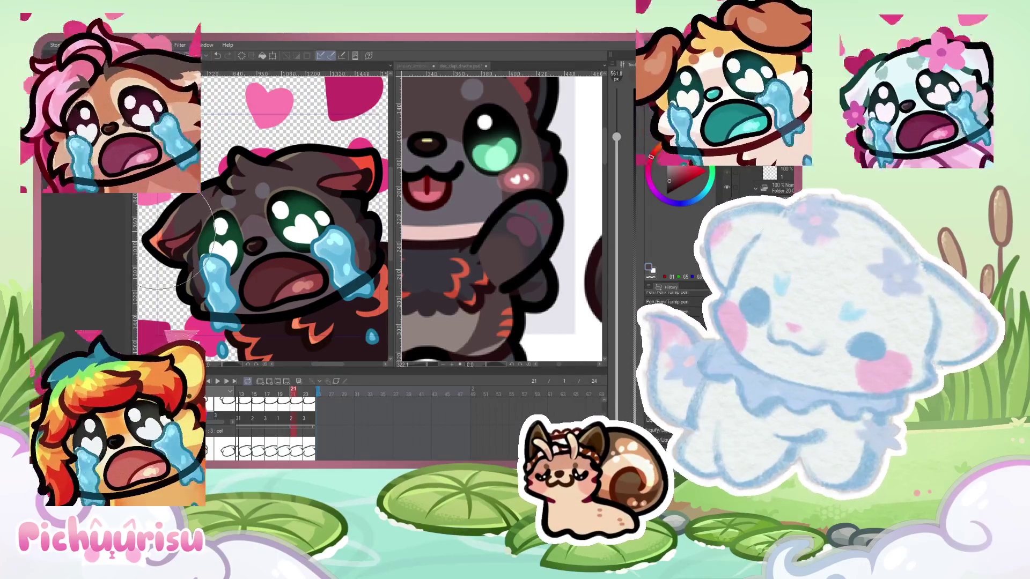
pyautogui.moveTo(161, 246); pyautogui.dragTo(188, 260)
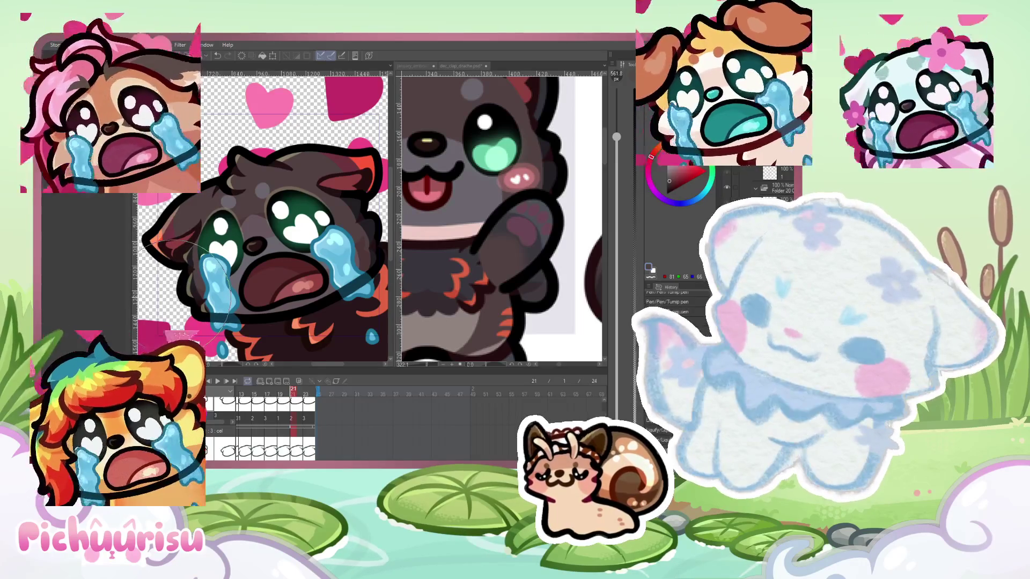
pyautogui.hotkey('ctrl', 'z')
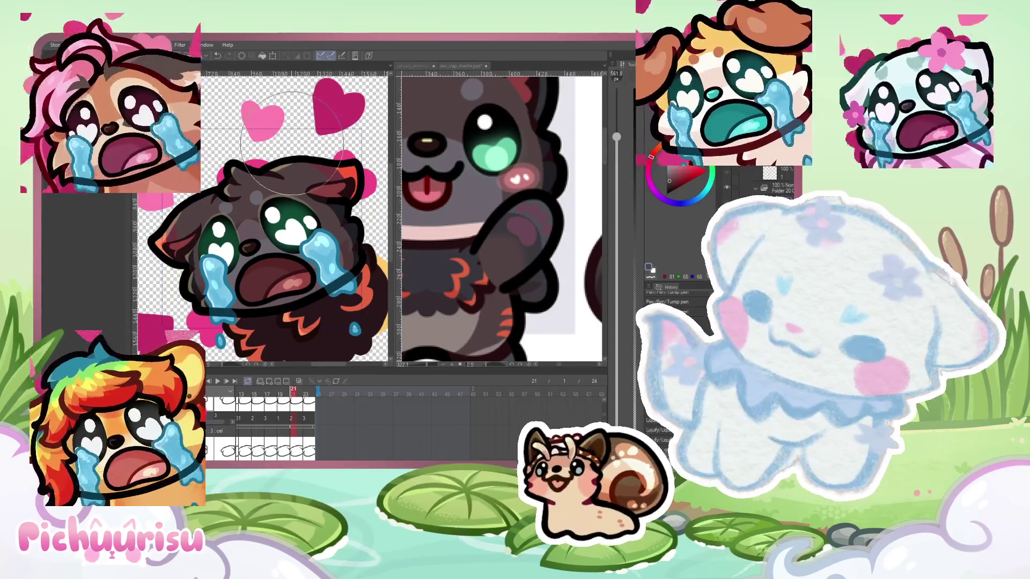
pyautogui.moveTo(296, 392)
pyautogui.mouseDown()
pyautogui.moveTo(267, 393)
pyautogui.moveTo(303, 392)
pyautogui.mouseUp()
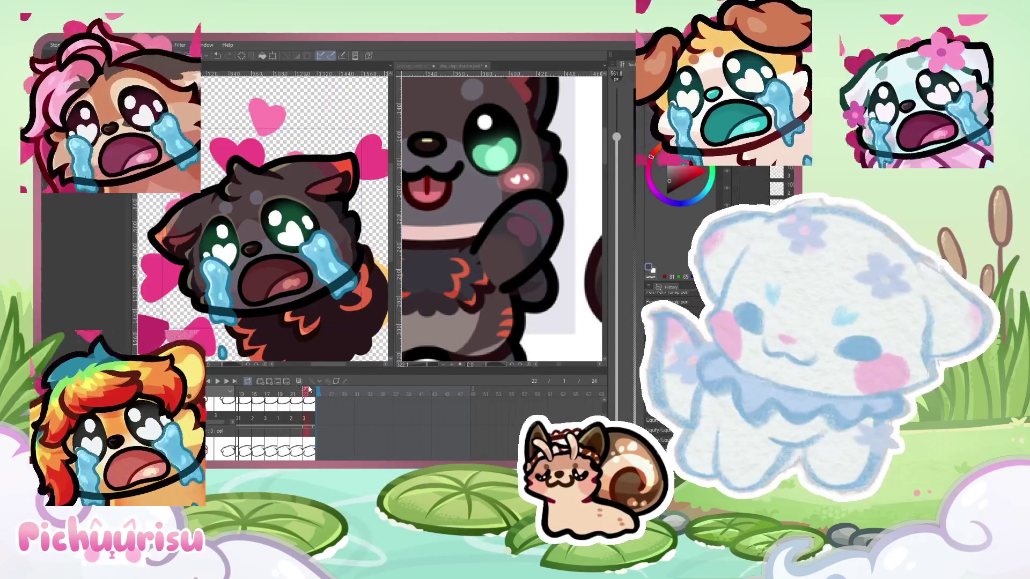
pyautogui.click(217, 381)
# Stop the animation preview, advance to frame 9, and select a different layer
pyautogui.scroll(-5, 297, 231)
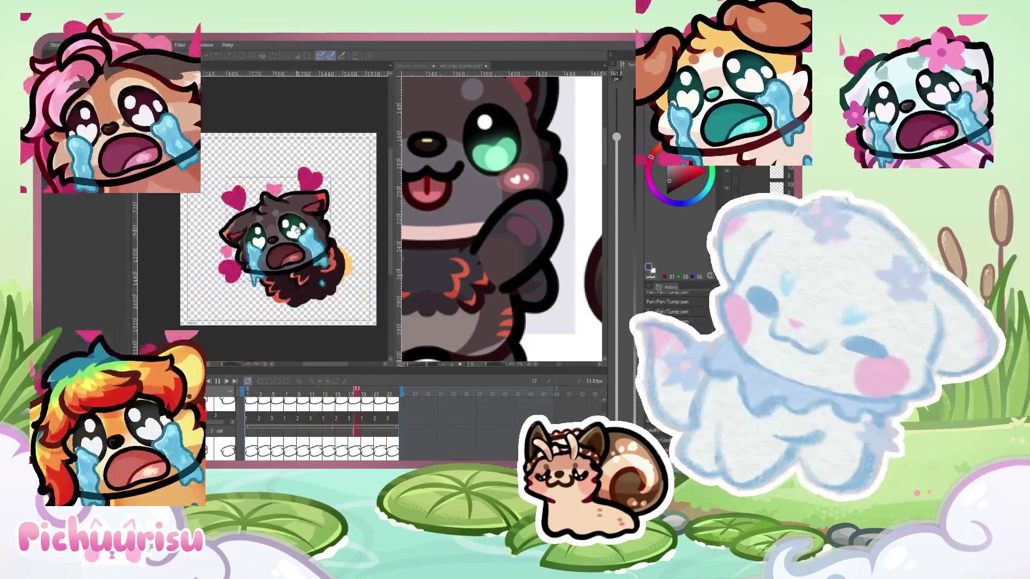
pyautogui.scroll(3, 297, 231)
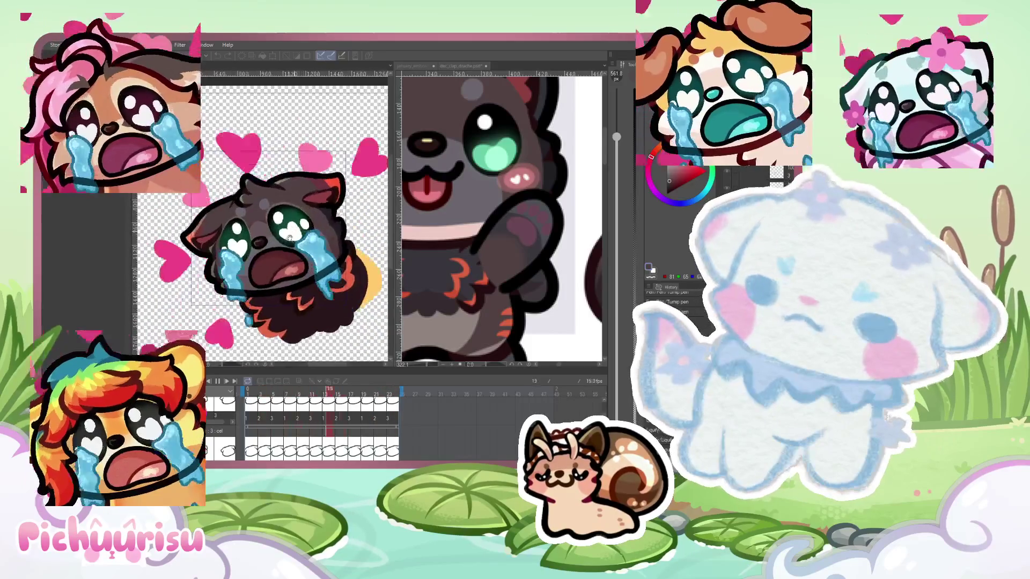
pyautogui.click(217, 381)
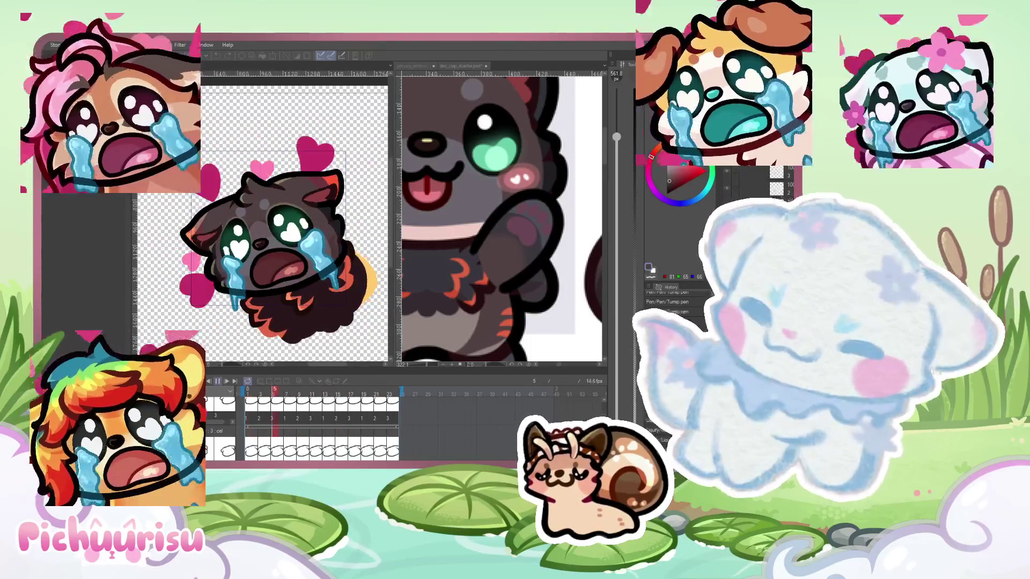
pyautogui.scroll(3, 274, 191)
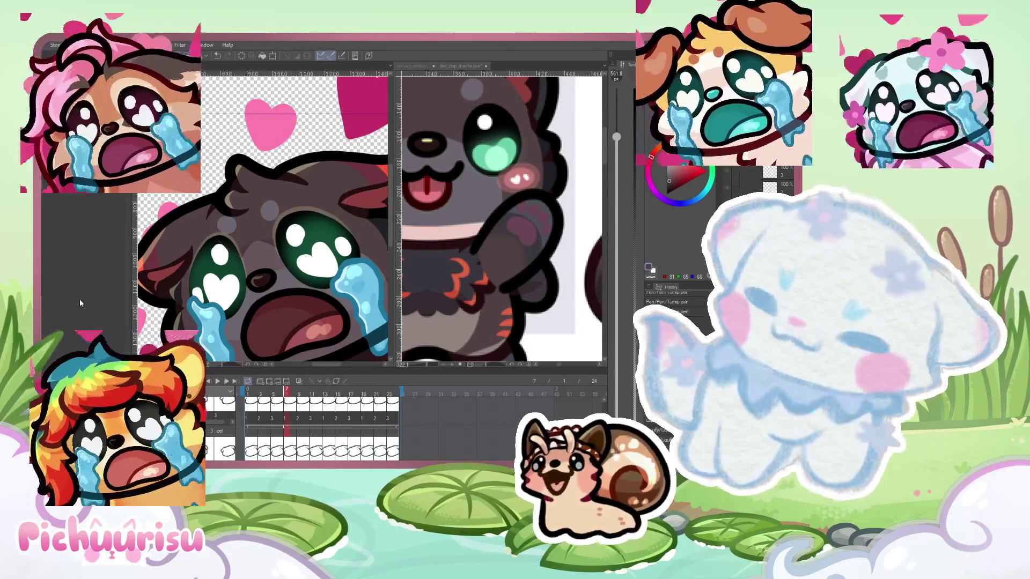
pyautogui.press('[')
pyautogui.press('[')
pyautogui.press('[')
pyautogui.press('Right')
pyautogui.press('Right')
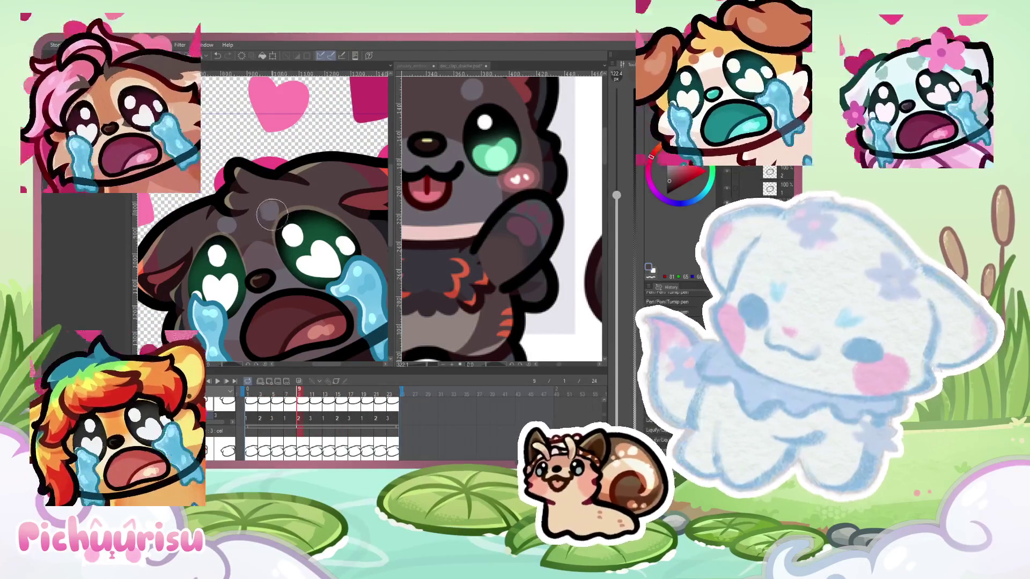
pyautogui.click(787, 180)
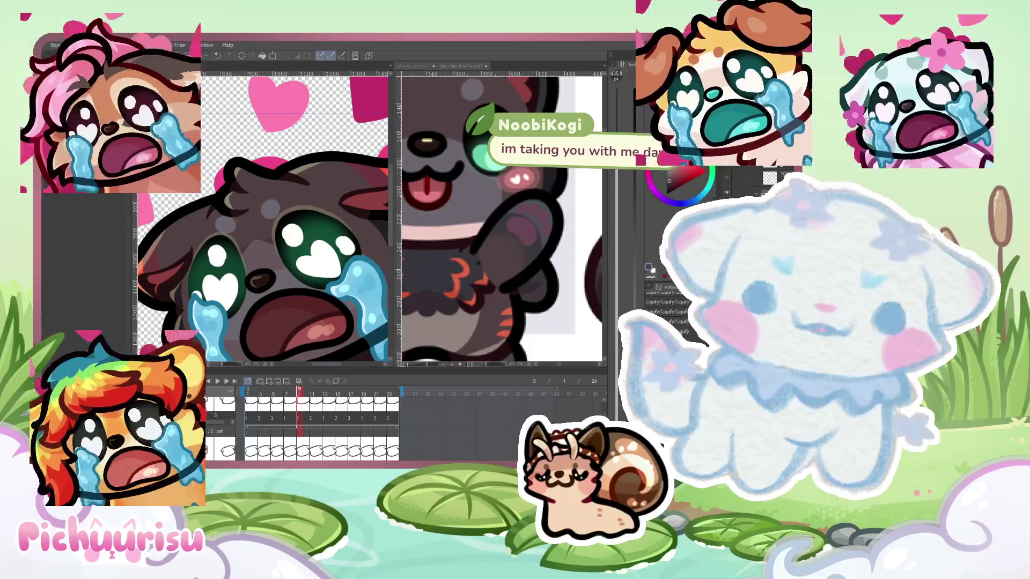
# After checking frame 11, push the puppy's head and eye into shape with Liquify on frame 9
pyautogui.press('Right')
pyautogui.press('Right')
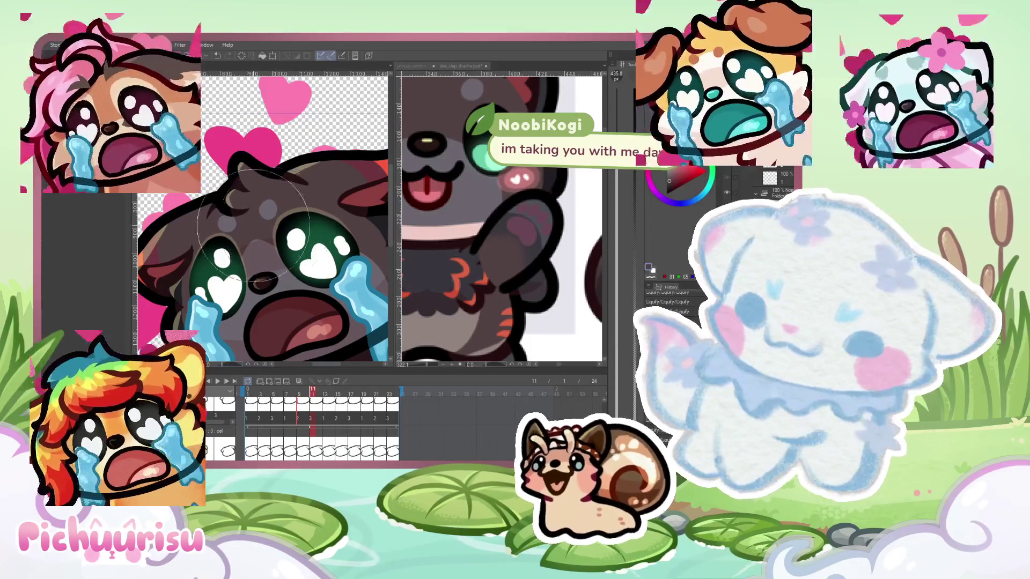
pyautogui.scroll(-2, 257, 237)
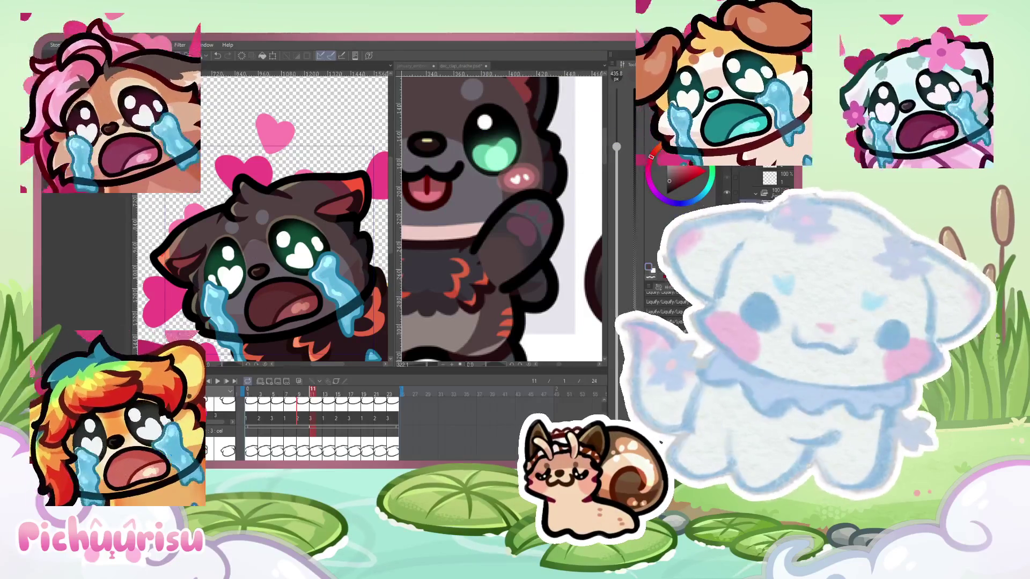
pyautogui.click(299, 390)
pyautogui.moveTo(300, 250); pyautogui.dragTo(268, 220)
pyautogui.moveTo(225, 260)
pyautogui.mouseDown()
pyautogui.moveTo(238, 240)
pyautogui.moveTo(232, 280)
pyautogui.moveTo(267, 285)
pyautogui.mouseUp()
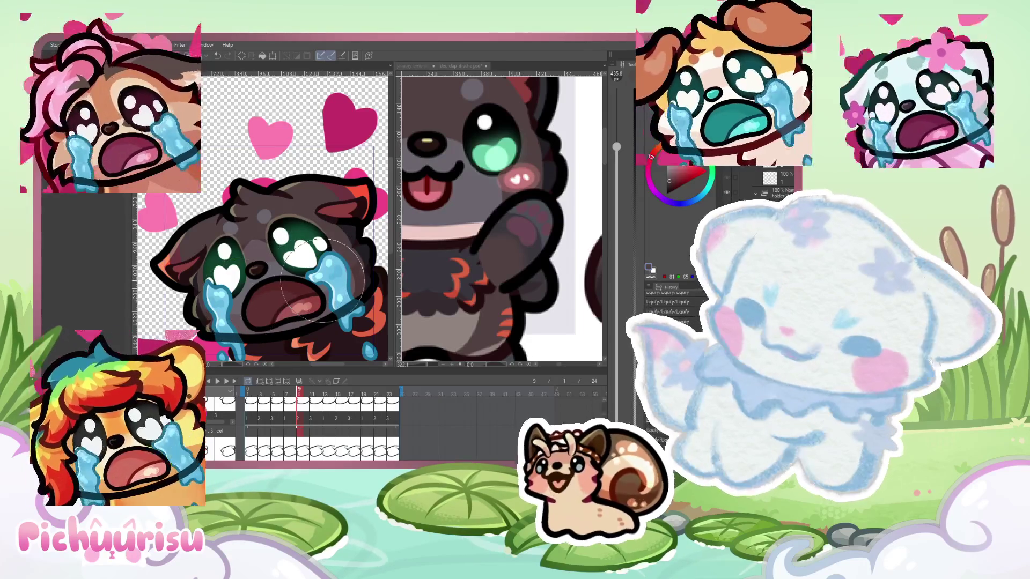
pyautogui.scroll(-2, 239, 303)
pyautogui.scroll(3, 263, 220)
pyautogui.scroll(3, 263, 220)
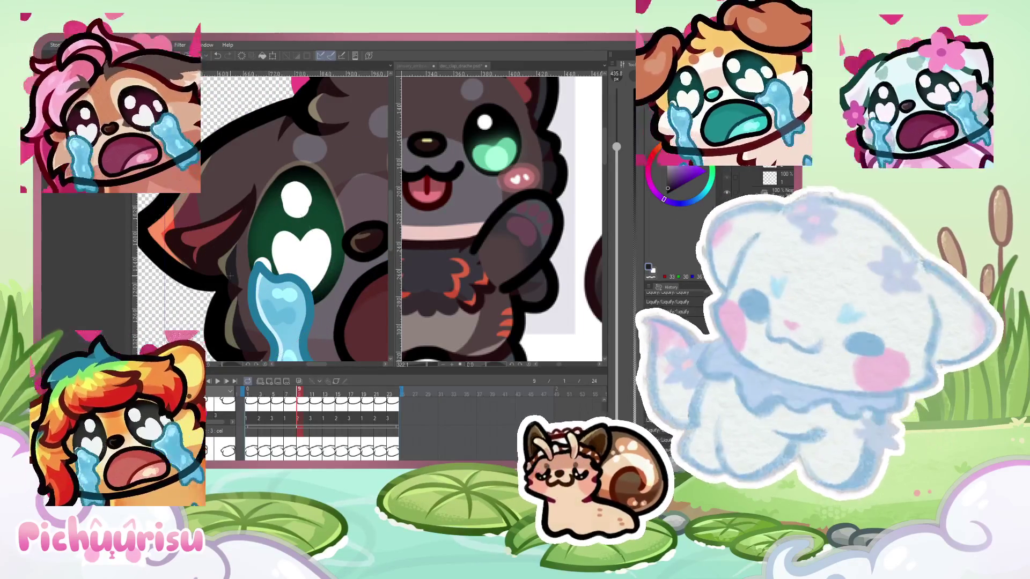
pyautogui.scroll(2, 231, 276)
# Select a Pen variant, review the eye across frames 11 to 15, and settle on frame 12
pyautogui.press('p')
pyautogui.keyDown('alt'); pyautogui.click(246, 285); pyautogui.keyUp('alt')
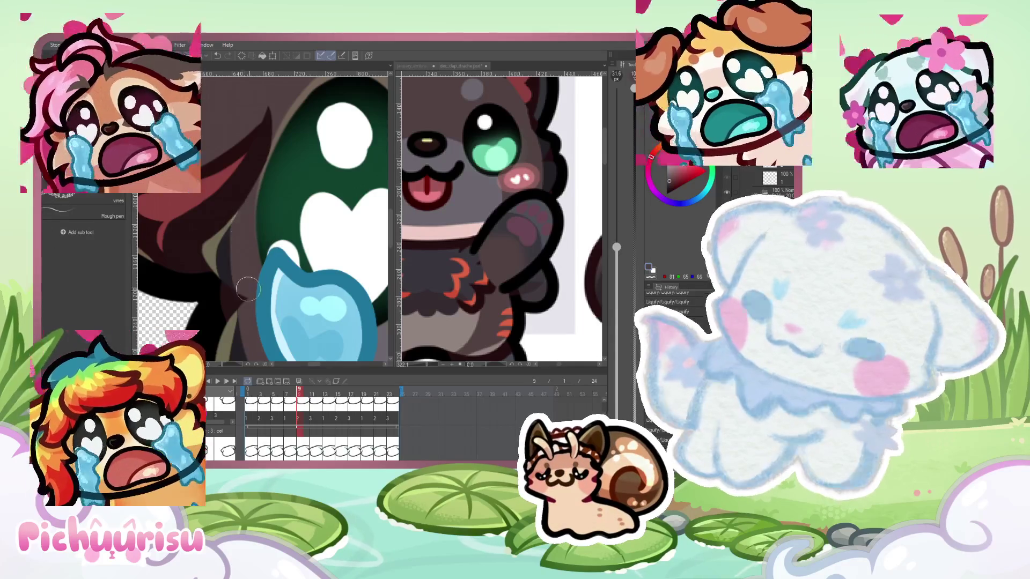
pyautogui.scroll(-5, 246, 285)
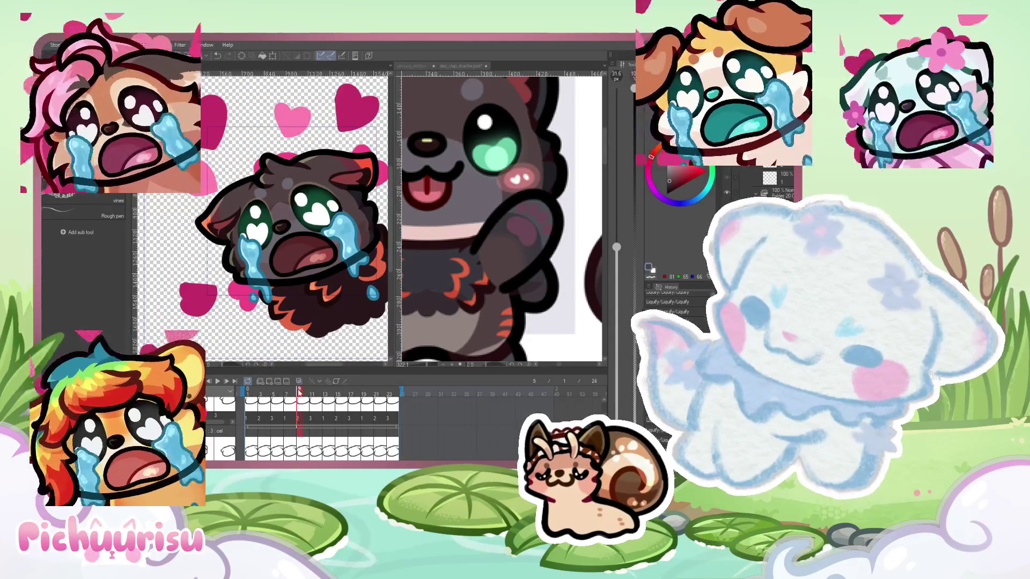
pyautogui.moveTo(318, 395); pyautogui.dragTo(314, 396)
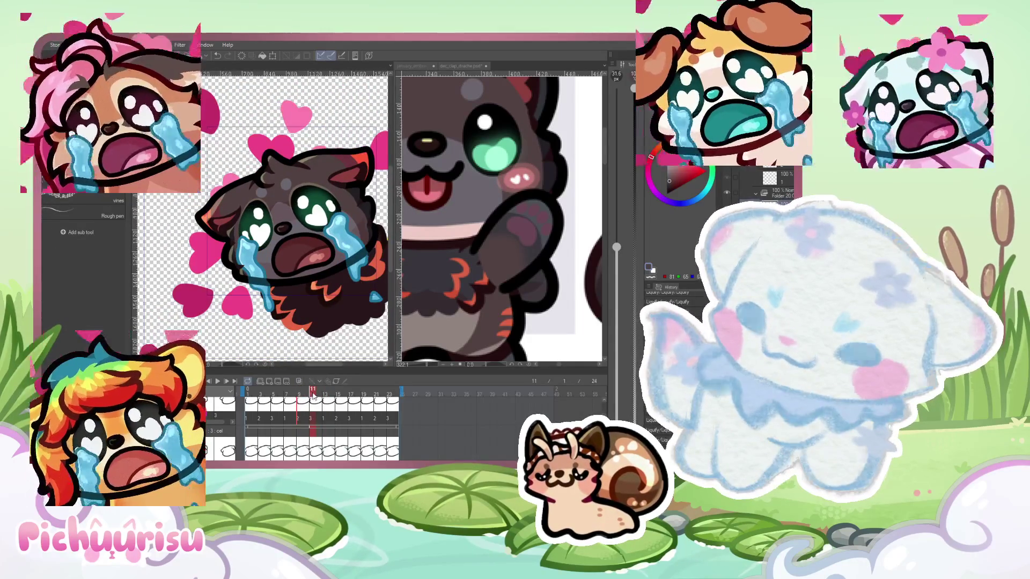
pyautogui.scroll(5, 239, 264)
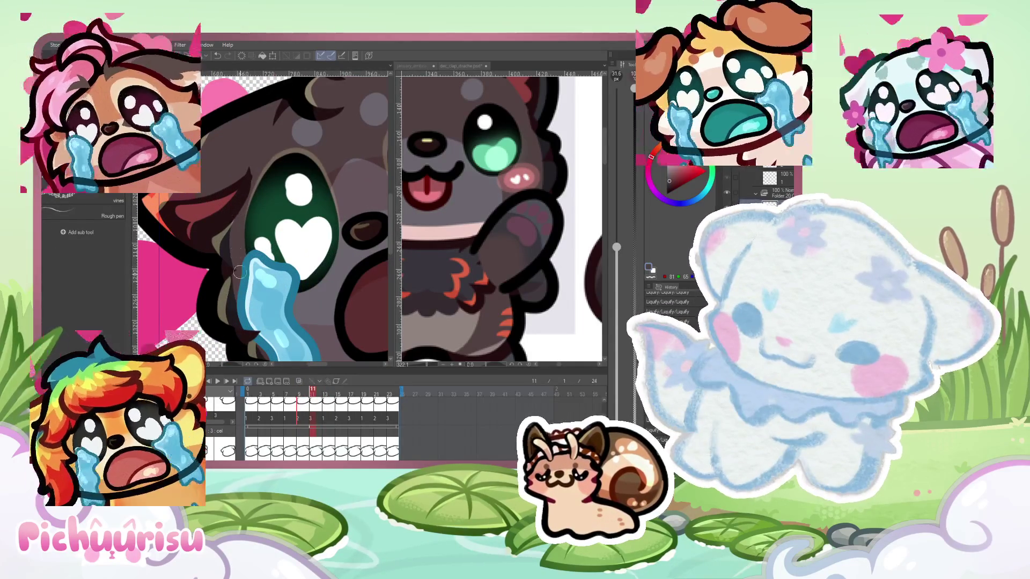
pyautogui.click(338, 393)
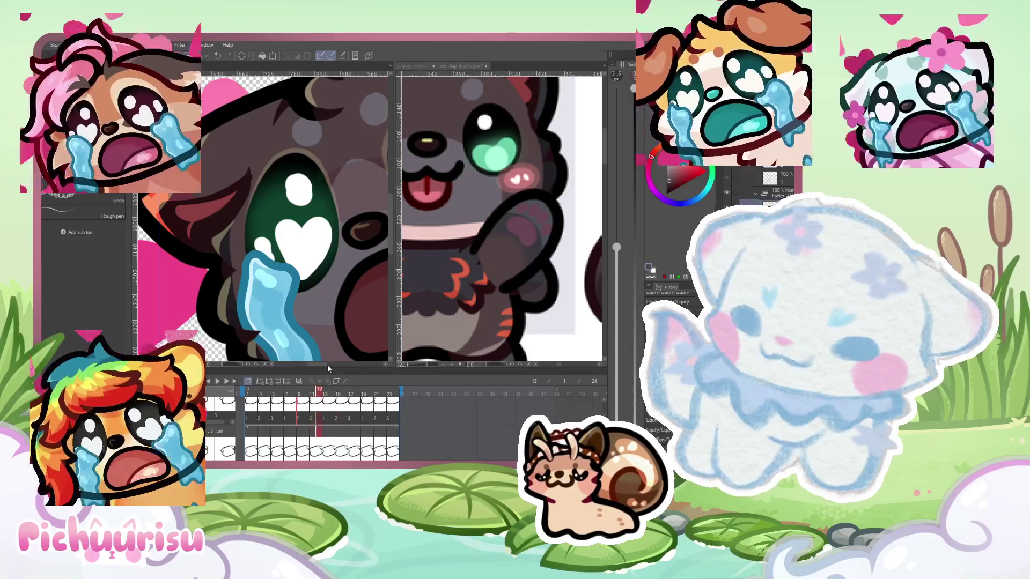
pyautogui.moveTo(338, 395); pyautogui.dragTo(319, 395)
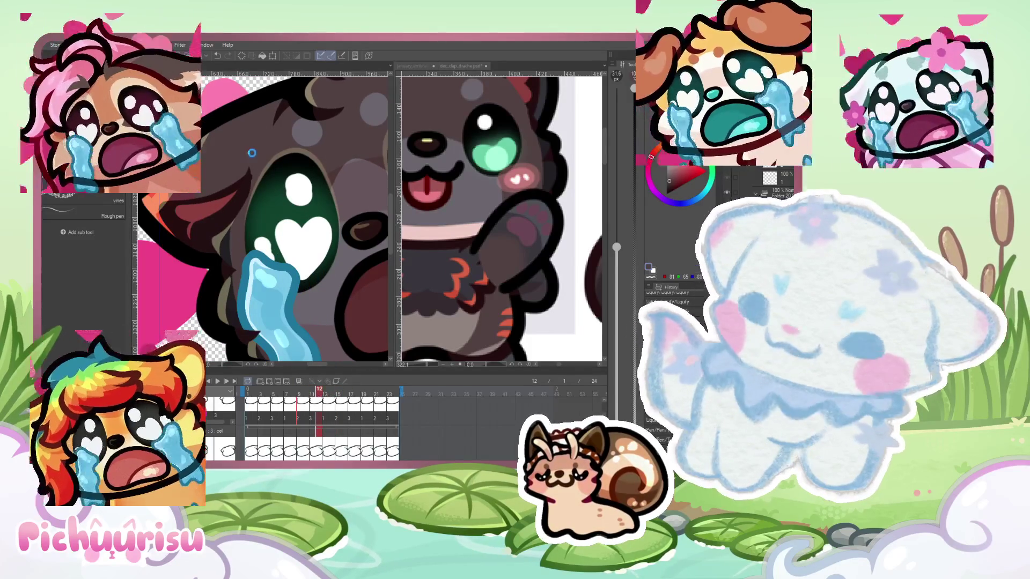
pyautogui.scroll(2, 255, 167)
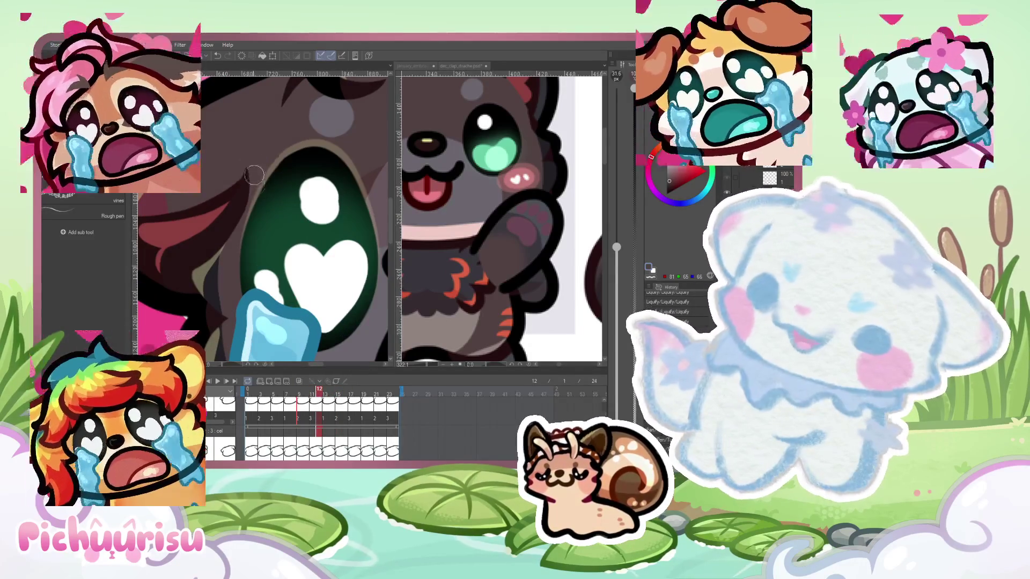
pyautogui.scroll(-5, 254, 187)
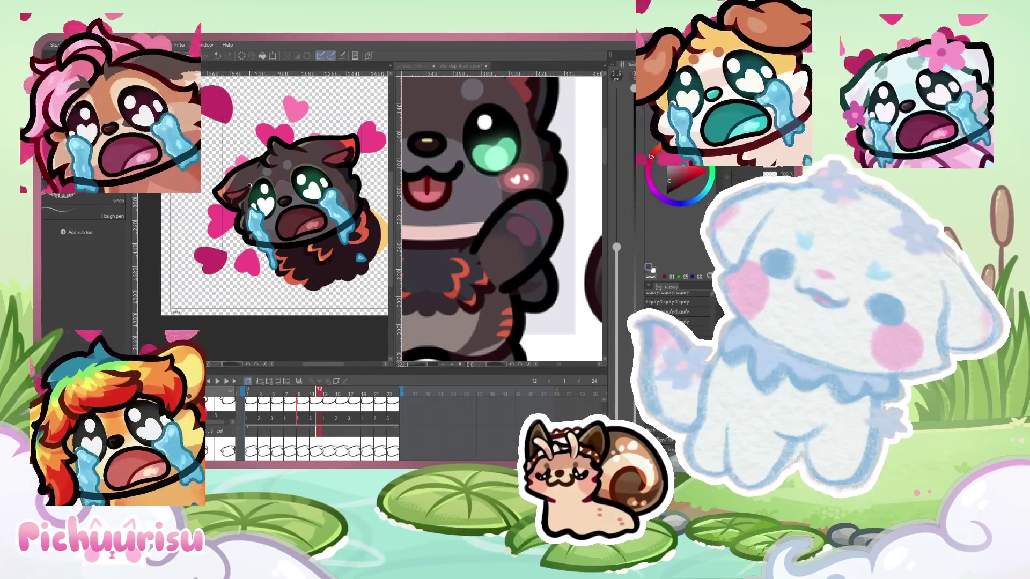
pyautogui.scroll(-1, 250, 185)
pyautogui.scroll(-1, 249, 184)
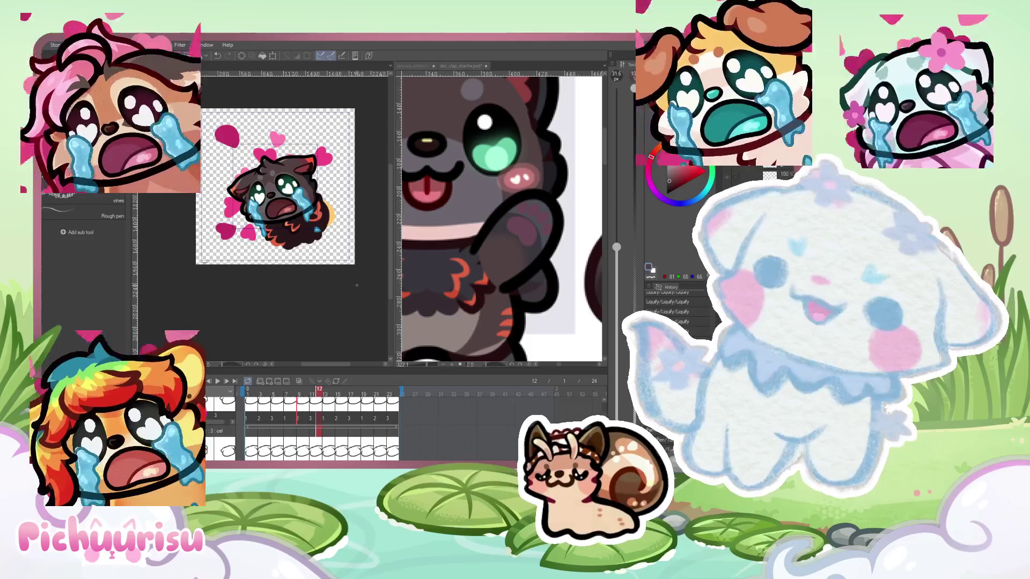
# Glance at the dec_clap_drache canvas, return to the puppy emote, and enlarge the Liquify brush to about 1016 px
pyautogui.keyDown('alt'); pyautogui.click(483, 150); pyautogui.keyUp('alt')
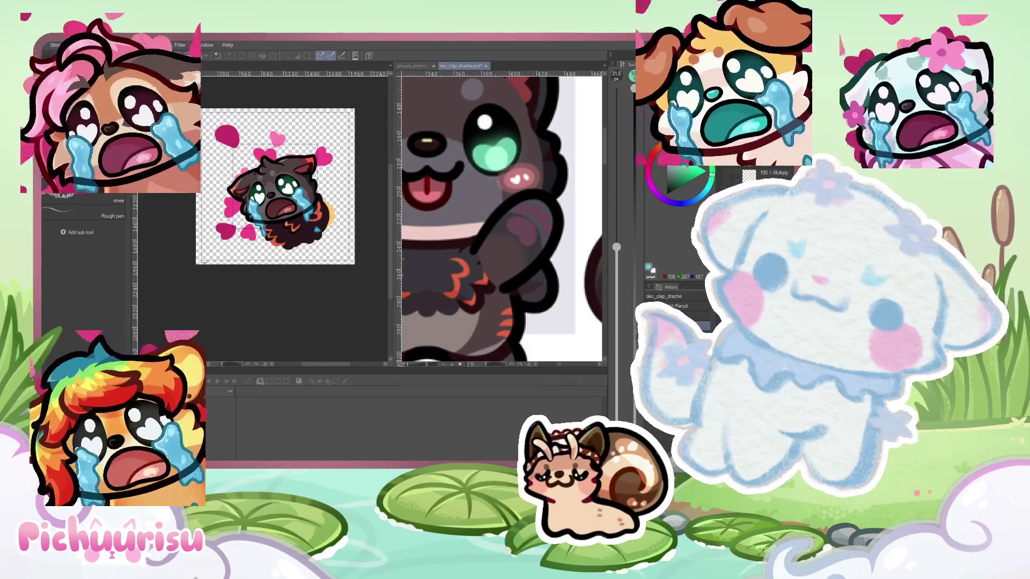
pyautogui.click(332, 201)
pyautogui.scroll(2, 333, 202)
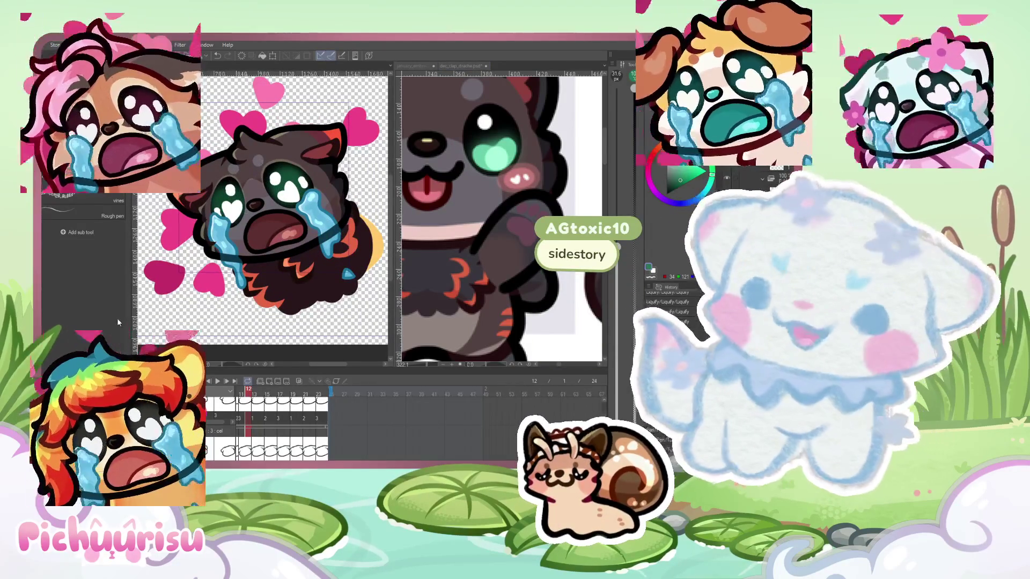
pyautogui.moveTo(237, 205); pyautogui.dragTo(313, 197)
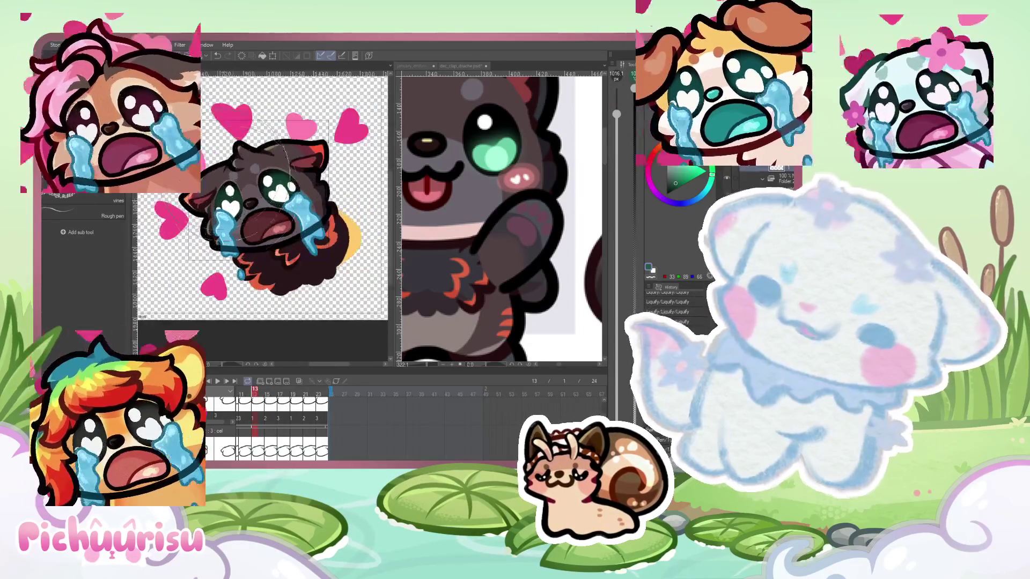
# Zoom in and step forward from frame 13 to frame 17, panning to the pink heart above the head
pyautogui.scroll(10, 235, 184)
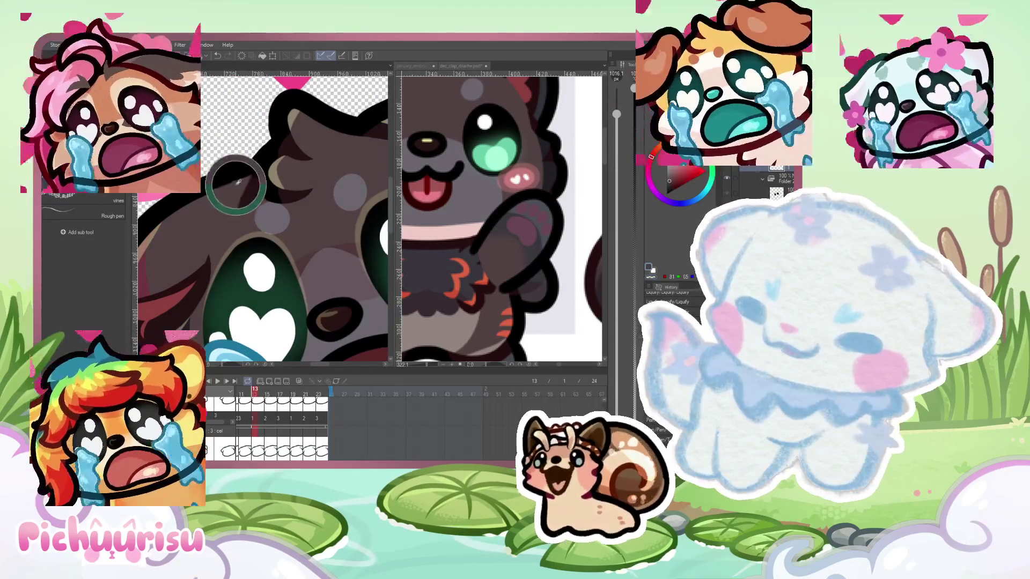
pyautogui.scroll(3, 235, 184)
pyautogui.scroll(3, 216, 161)
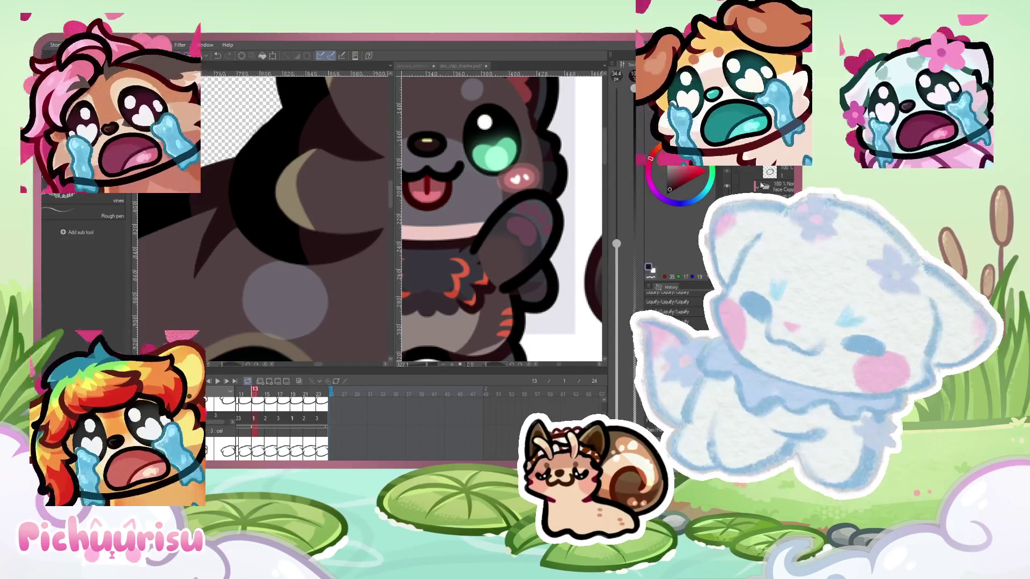
pyautogui.press('Right')
pyautogui.press('Right')
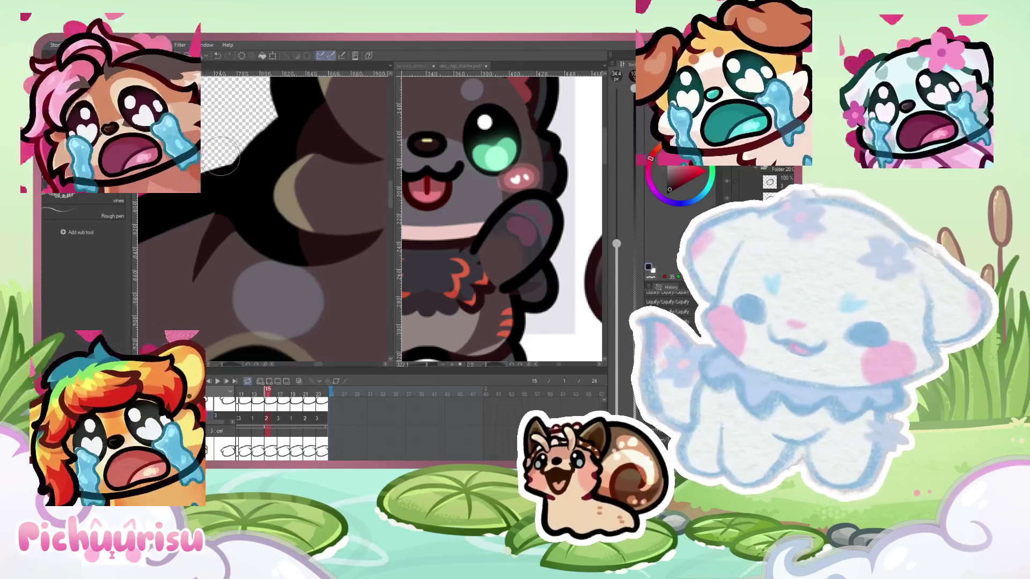
pyautogui.scroll(-2, 220, 157)
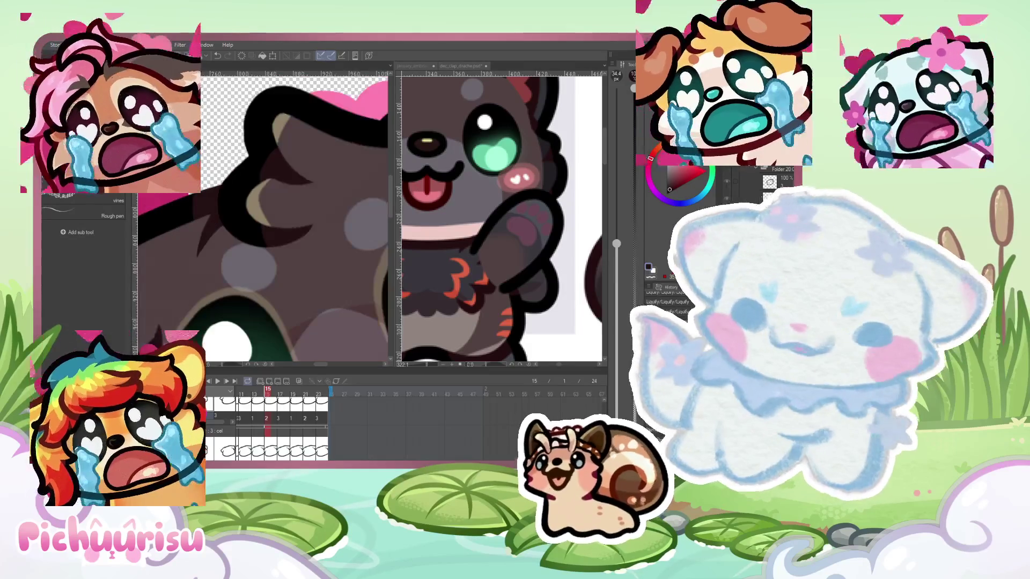
pyautogui.press('Right')
pyautogui.press('Right')
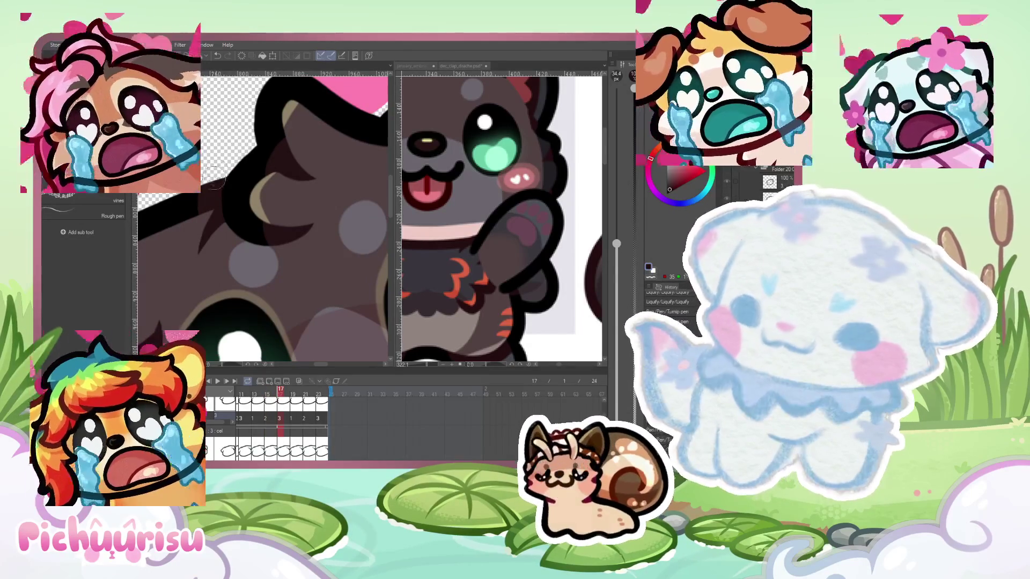
pyautogui.moveTo(213, 183); pyautogui.dragTo(304, 148)
pyautogui.scroll(4, 303, 149)
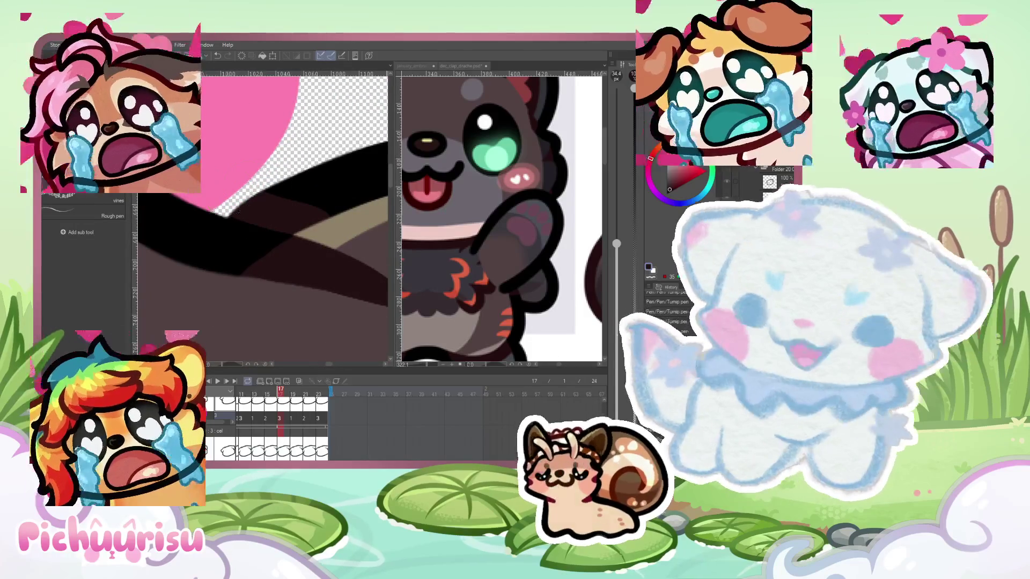
# Step back to frames 15 and 13 to compare the heart and head up close
pyautogui.press('Left')
pyautogui.press('Left')
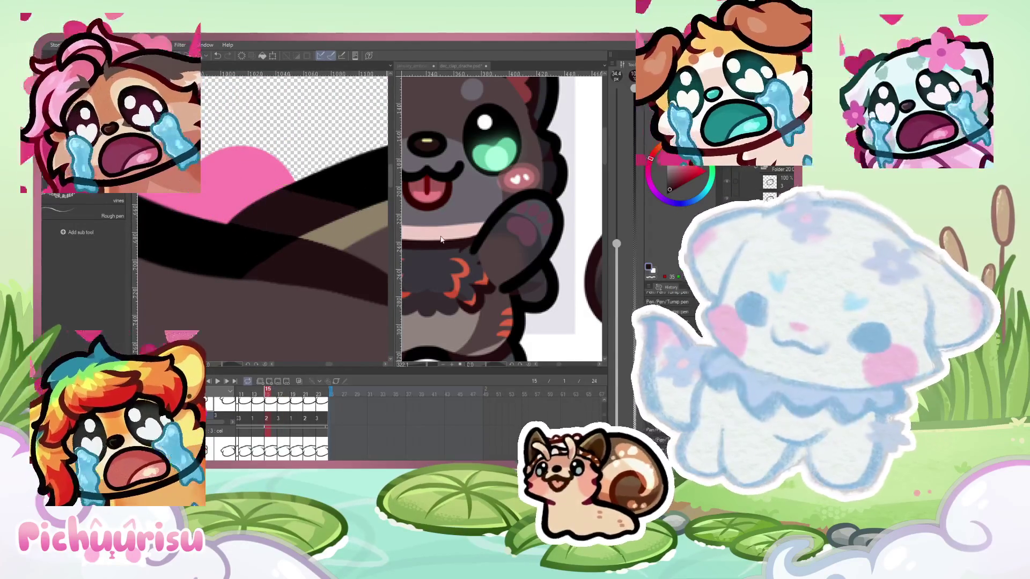
pyautogui.press('Left')
pyautogui.press('Left')
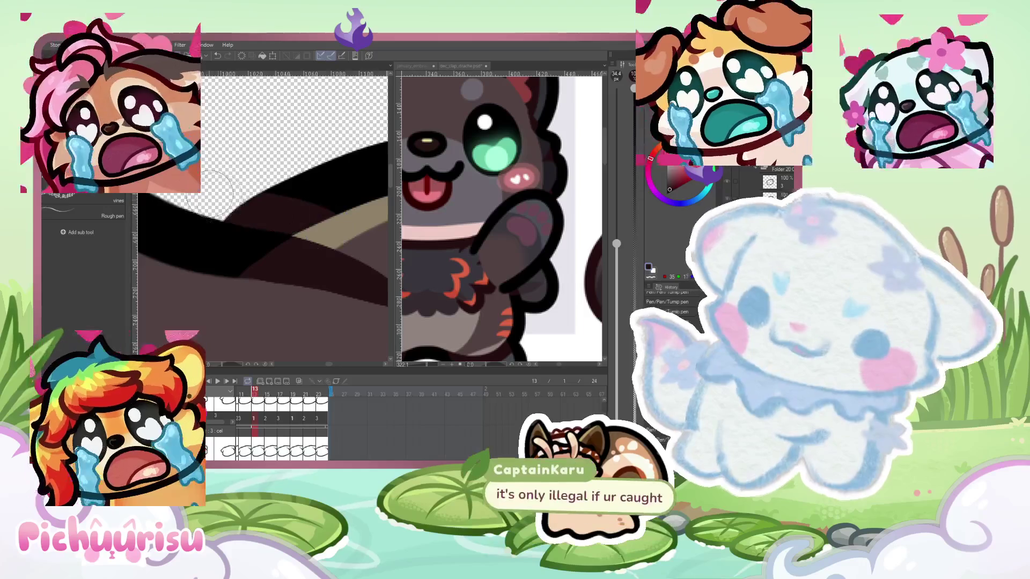
pyautogui.scroll(-6, 370, 233)
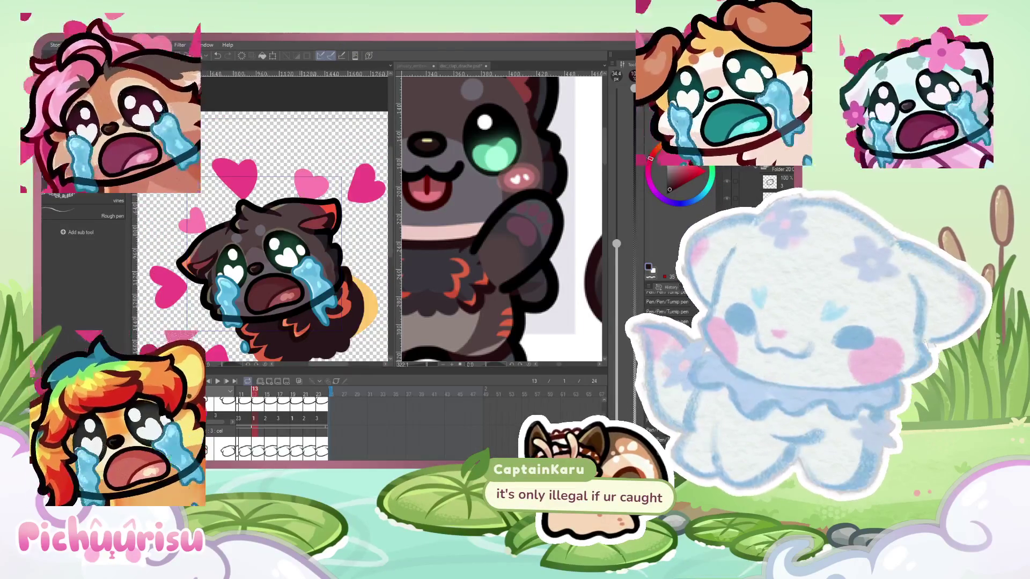
pyautogui.scroll(-2, 272, 251)
pyautogui.scroll(8, 283, 205)
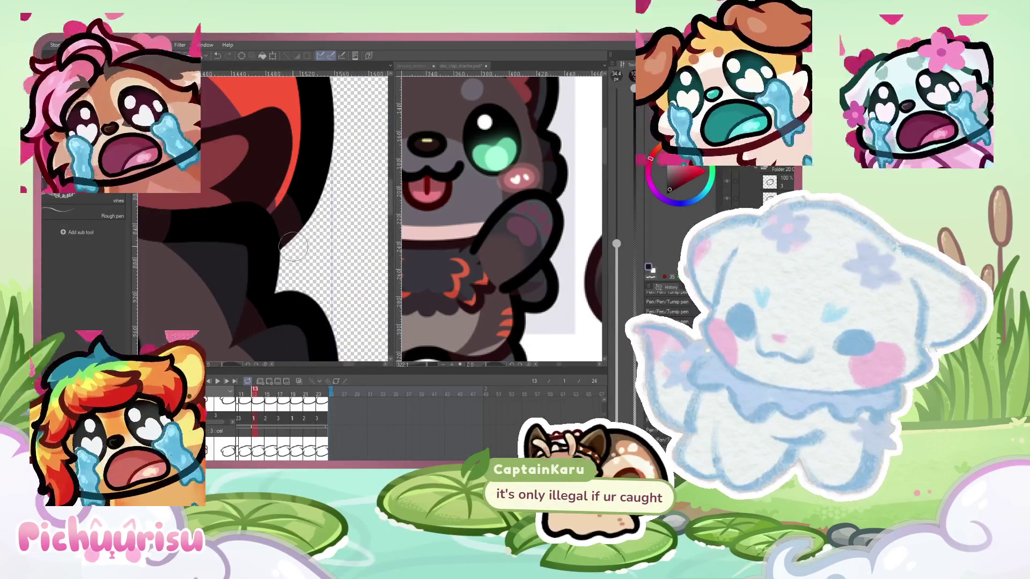
pyautogui.scroll(-3, 292, 259)
pyautogui.scroll(6, 202, 236)
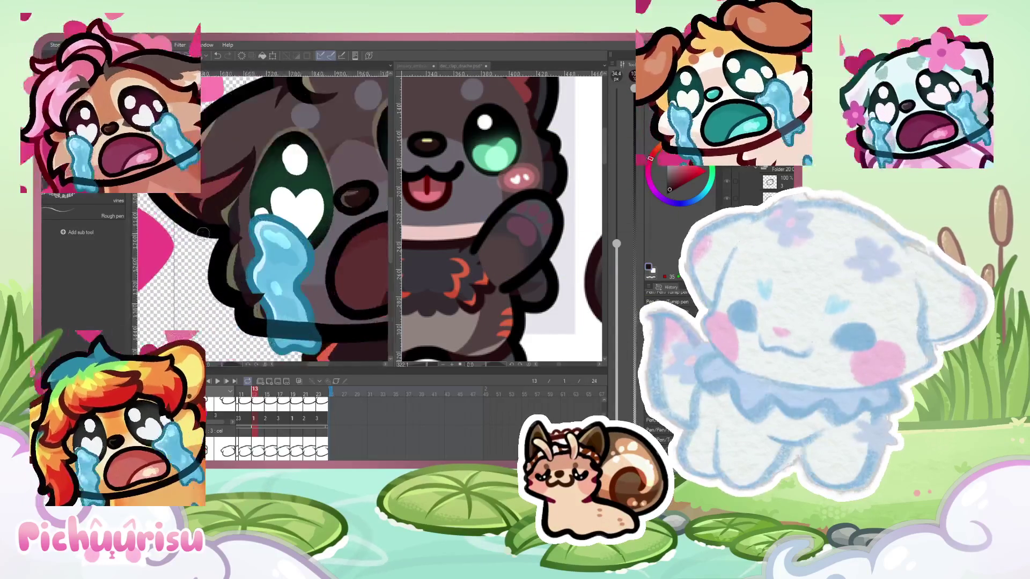
pyautogui.scroll(2, 199, 226)
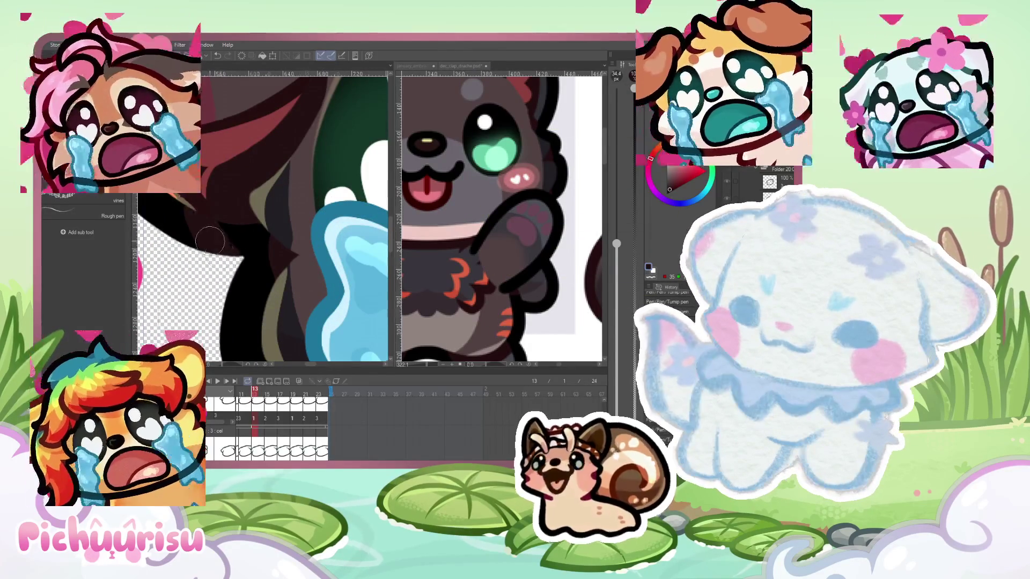
pyautogui.scroll(-5, 220, 253)
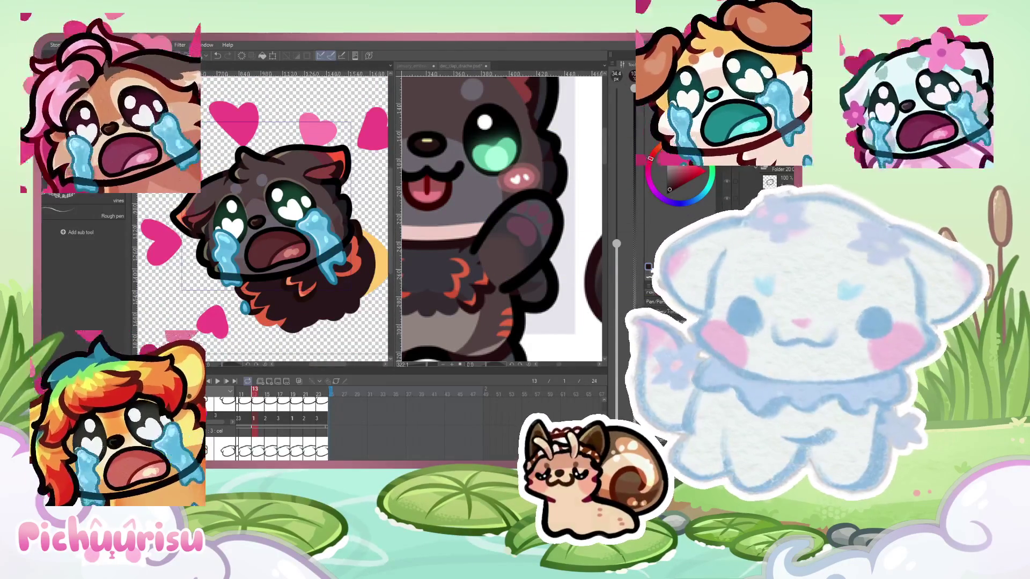
pyautogui.scroll(5, 290, 161)
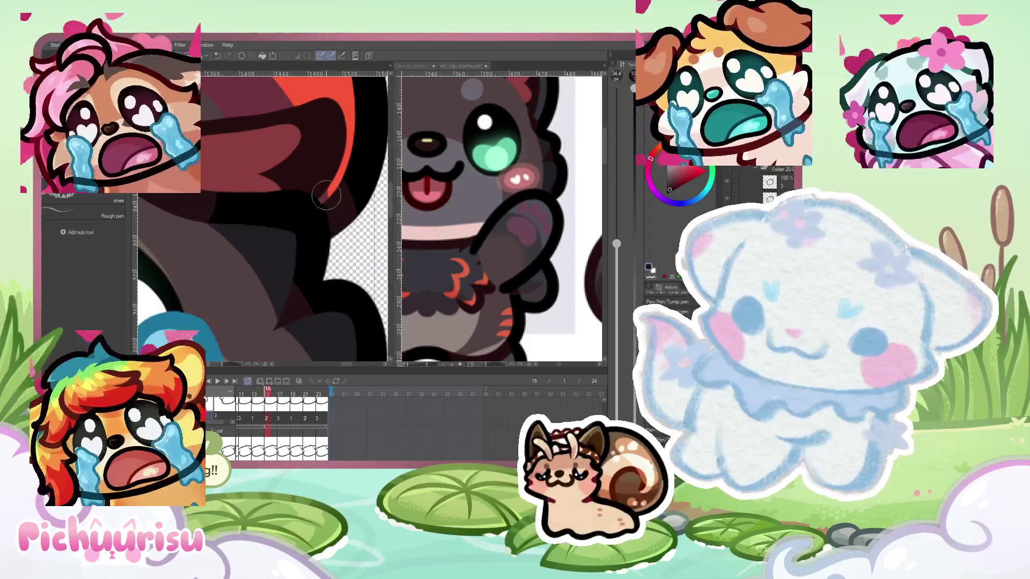
# Zoom in and out to inspect the crying puppy with its blue tears and pink hearts
pyautogui.scroll(-5, 350, 226)
pyautogui.scroll(5, 170, 249)
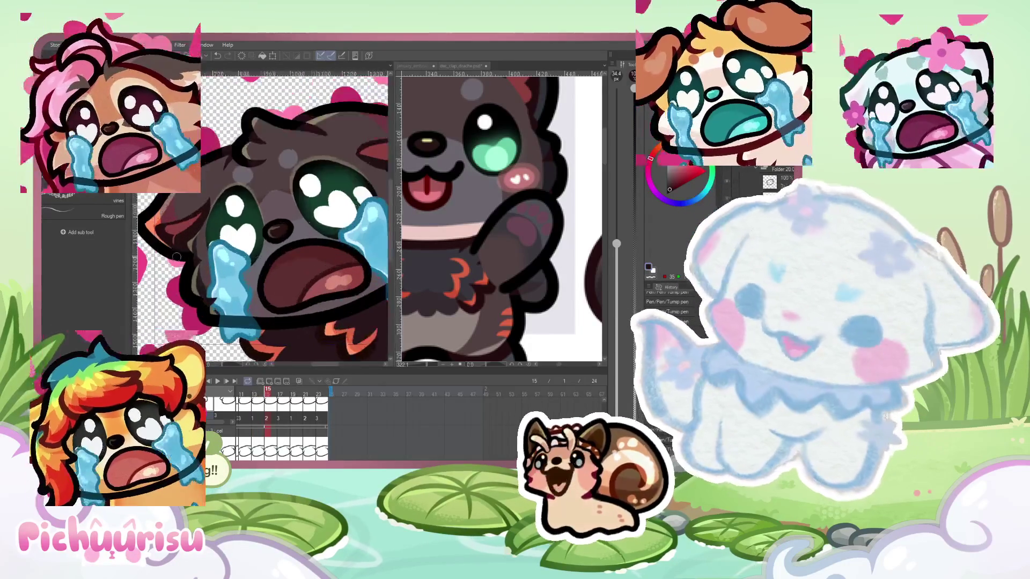
pyautogui.scroll(2, 170, 250)
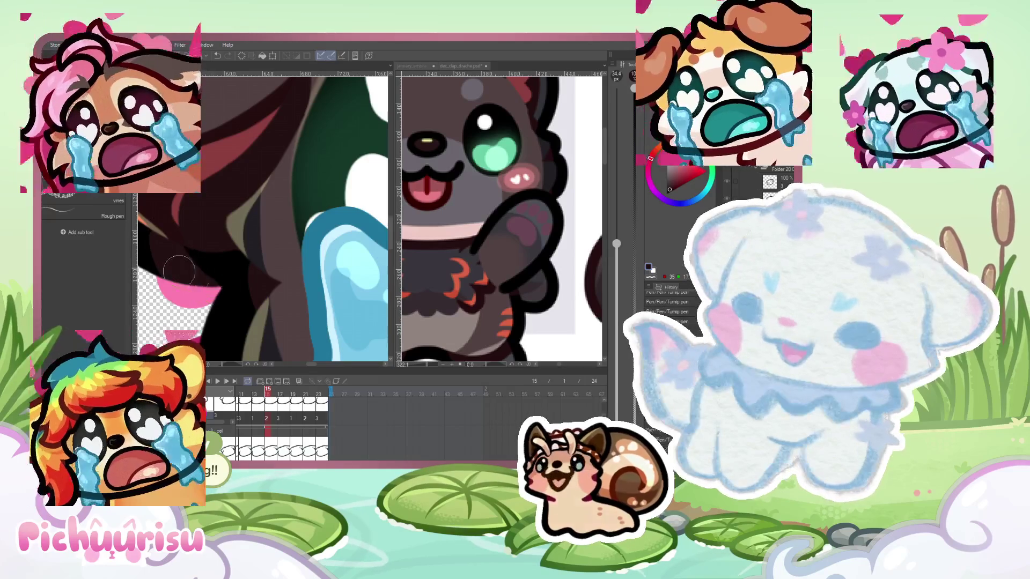
pyautogui.scroll(-2, 182, 270)
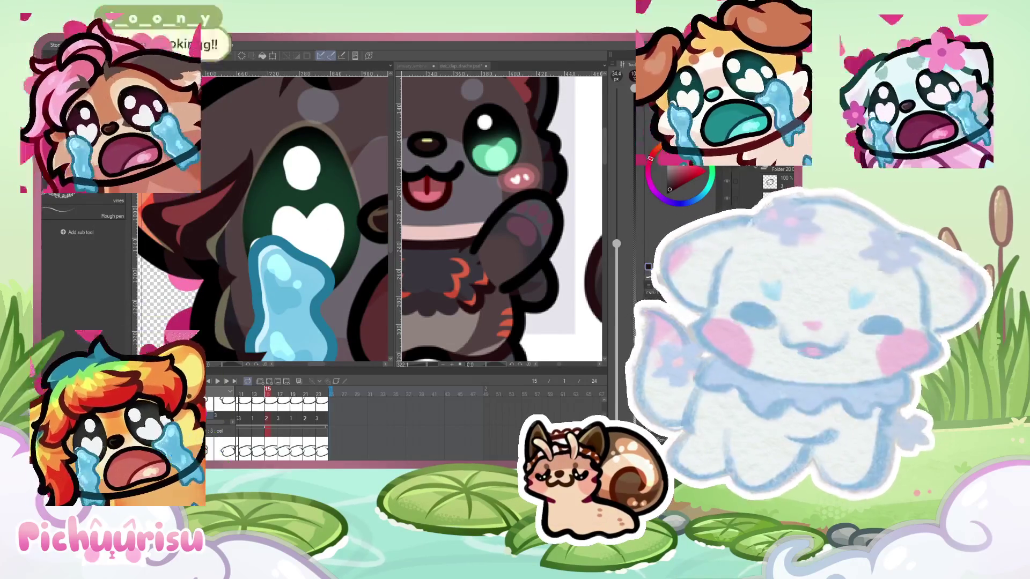
pyautogui.scroll(2, 175, 244)
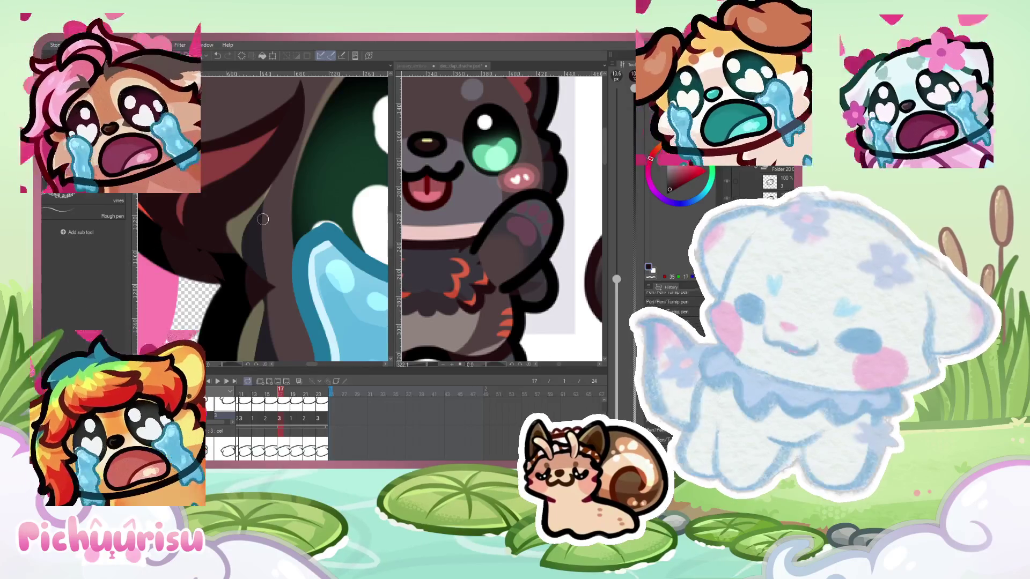
pyautogui.scroll(2, 225, 262)
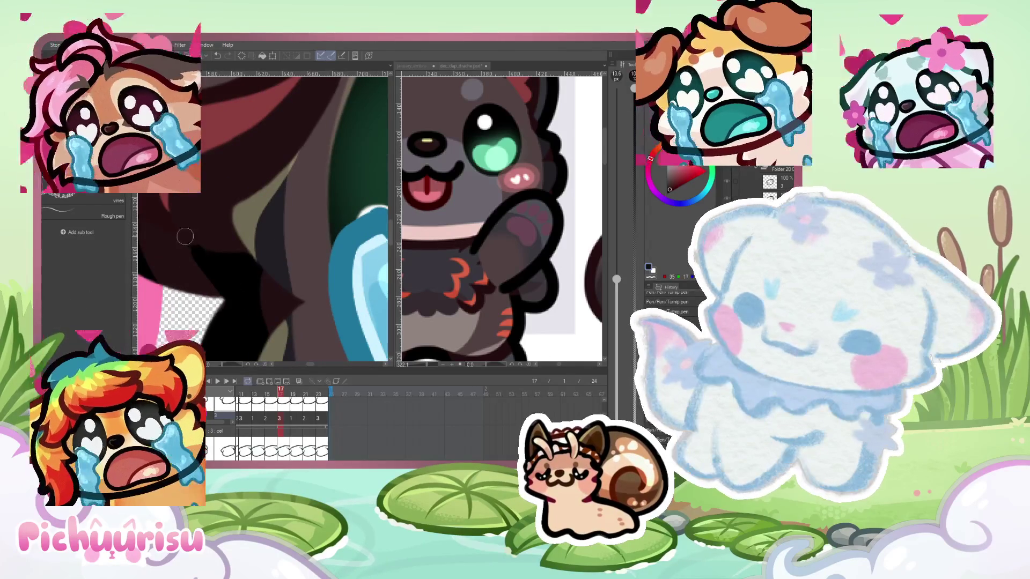
pyautogui.scroll(-4, 210, 217)
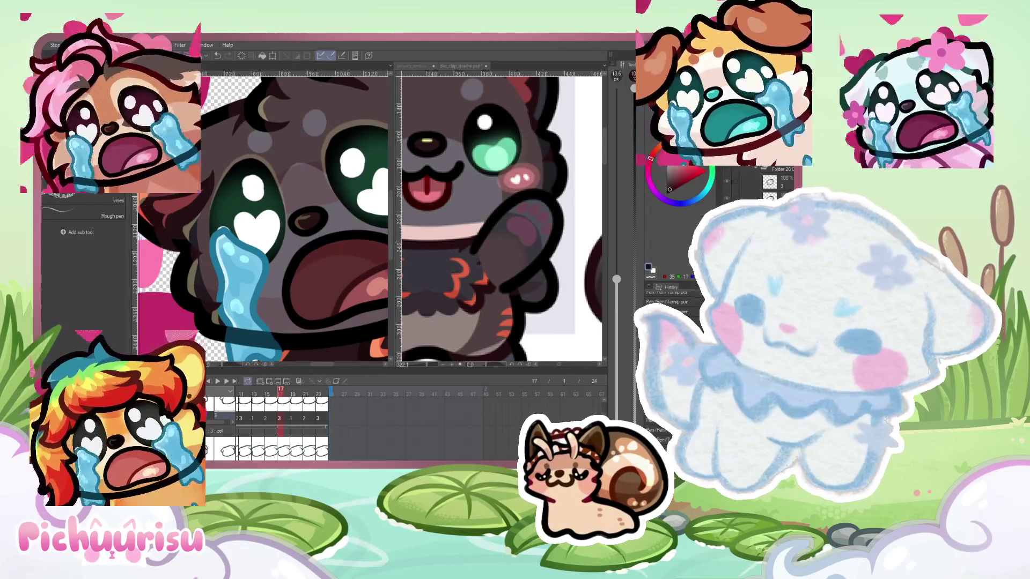
pyautogui.scroll(-2, 225, 241)
pyautogui.scroll(-3, 167, 226)
pyautogui.scroll(3, 167, 225)
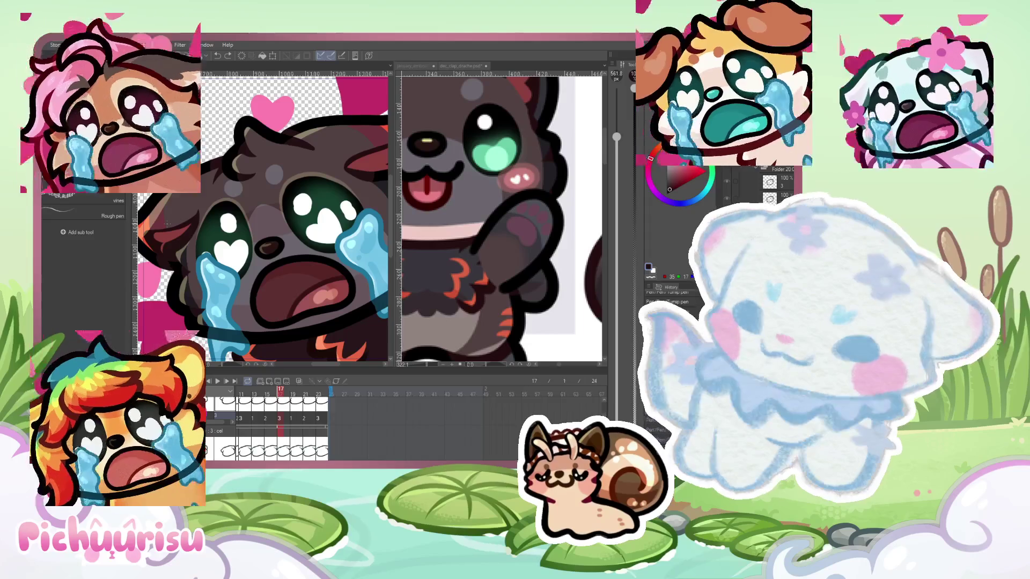
pyautogui.scroll(-3, 171, 232)
pyautogui.scroll(2, 260, 199)
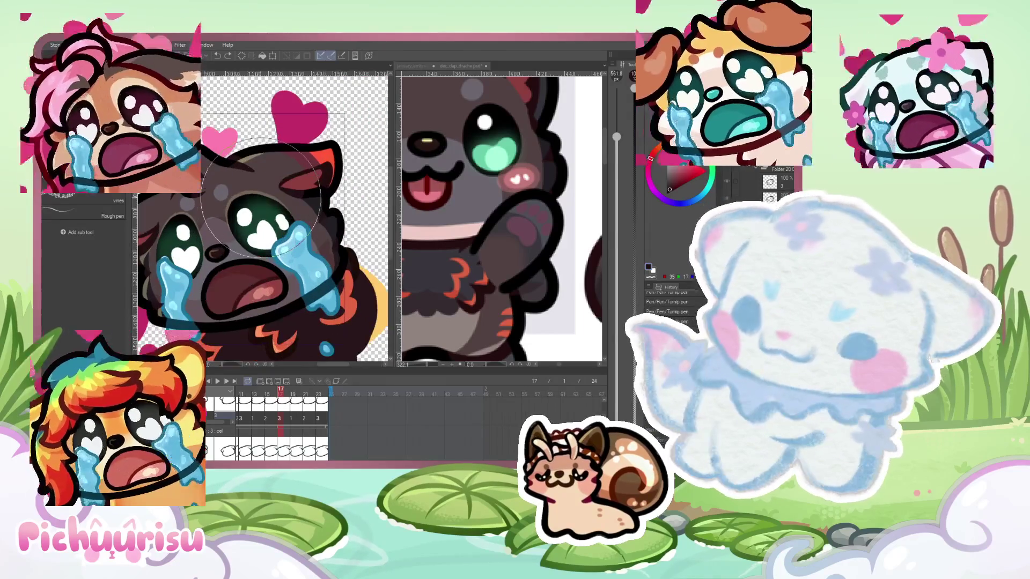
pyautogui.scroll(-1, 343, 279)
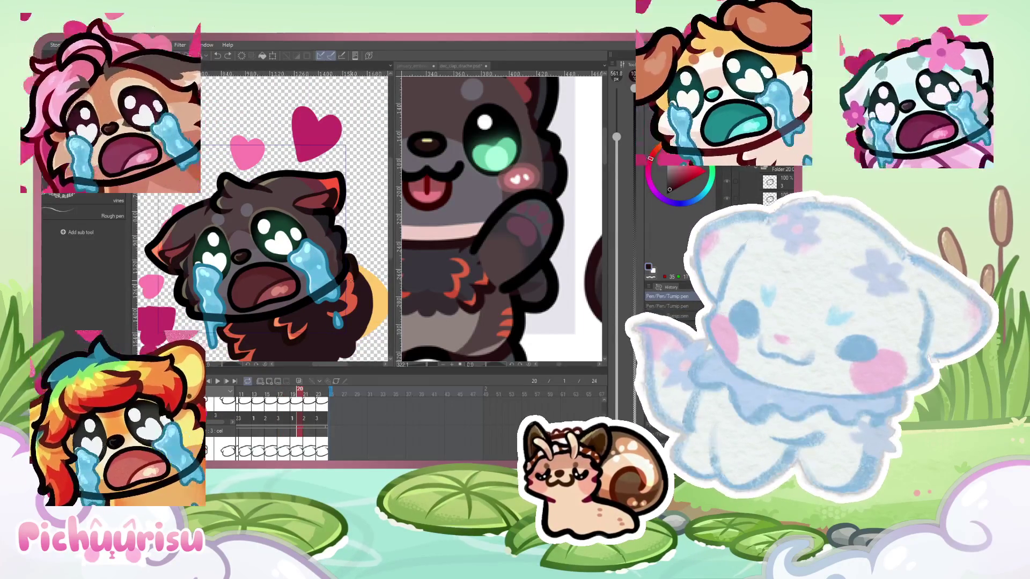
pyautogui.scroll(2, 354, 156)
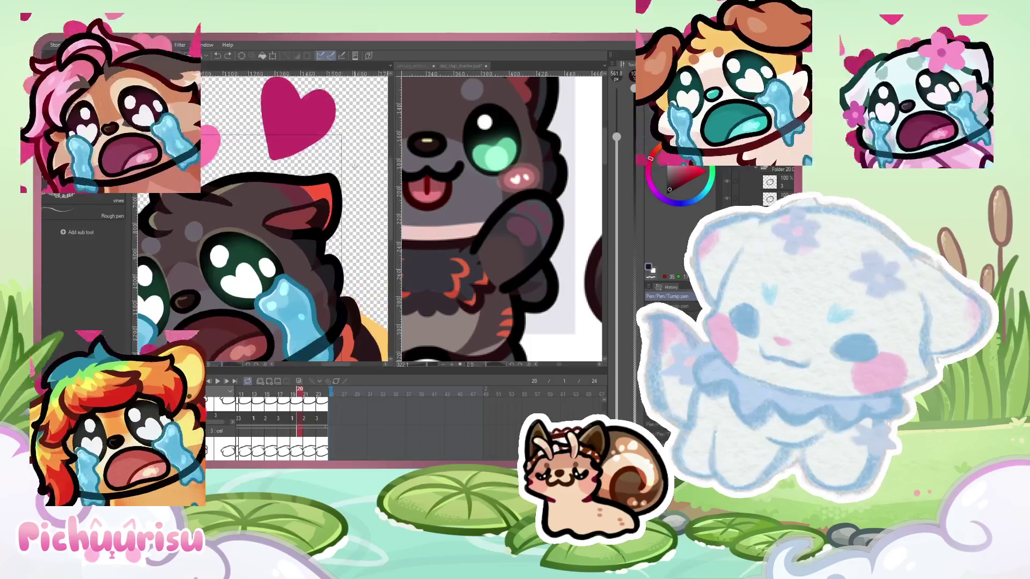
# Jump ahead on the timeline to frame 21 of the animation
pyautogui.click(315, 424)
pyautogui.click(309, 405)
pyautogui.scroll(-3, 180, 277)
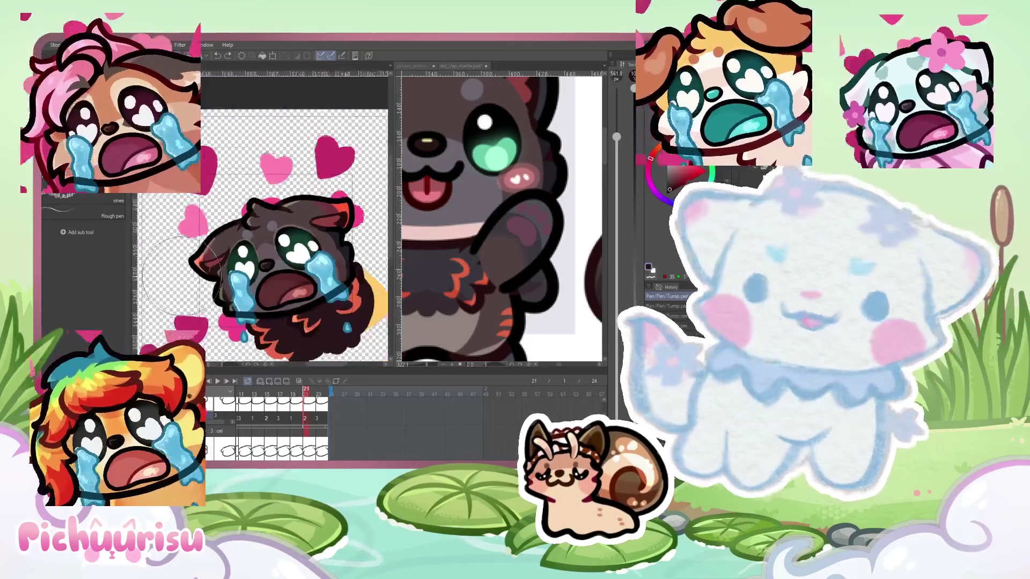
pyautogui.scroll(3, 180, 276)
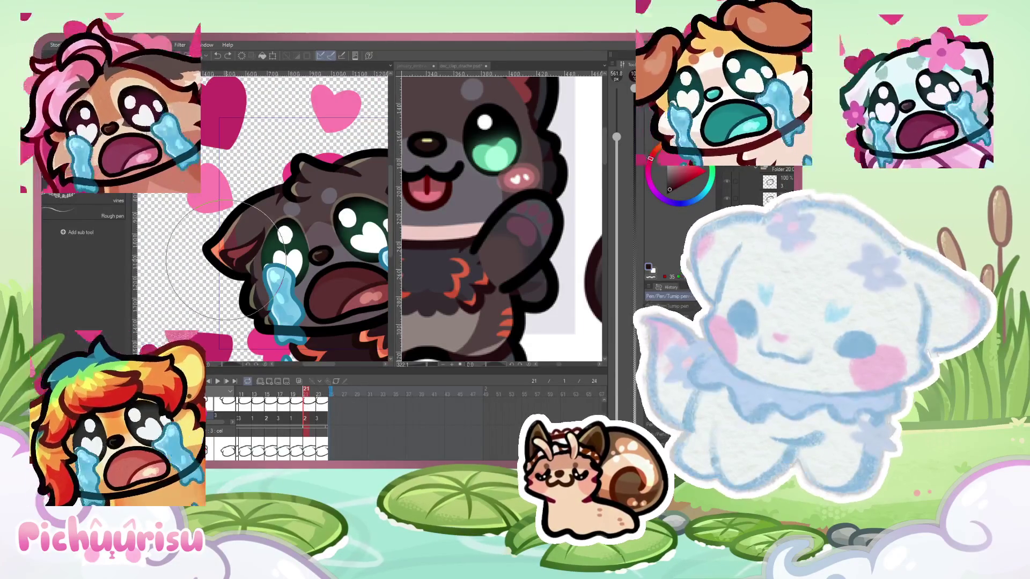
pyautogui.scroll(-2, 226, 261)
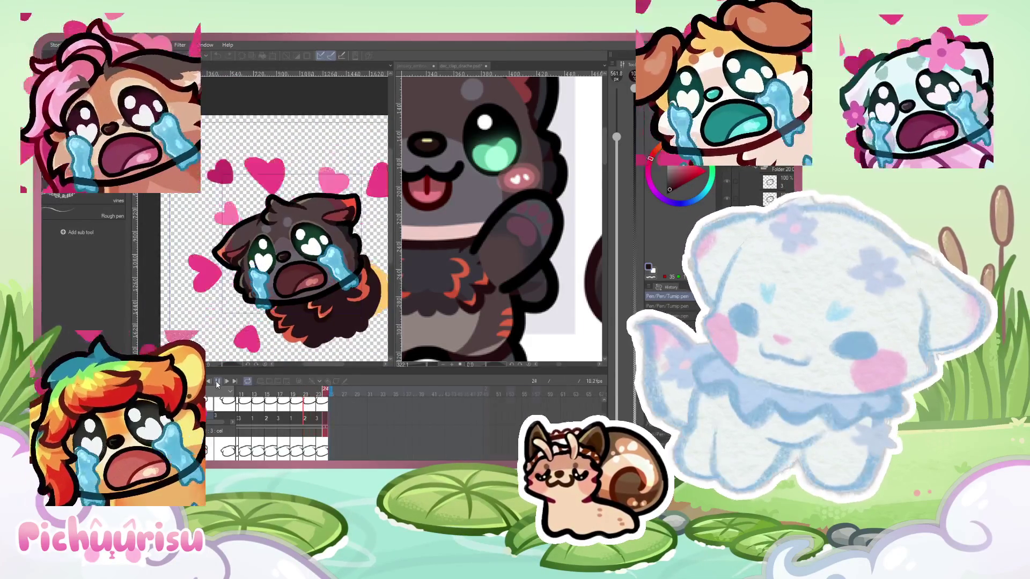
pyautogui.scroll(-2, 286, 248)
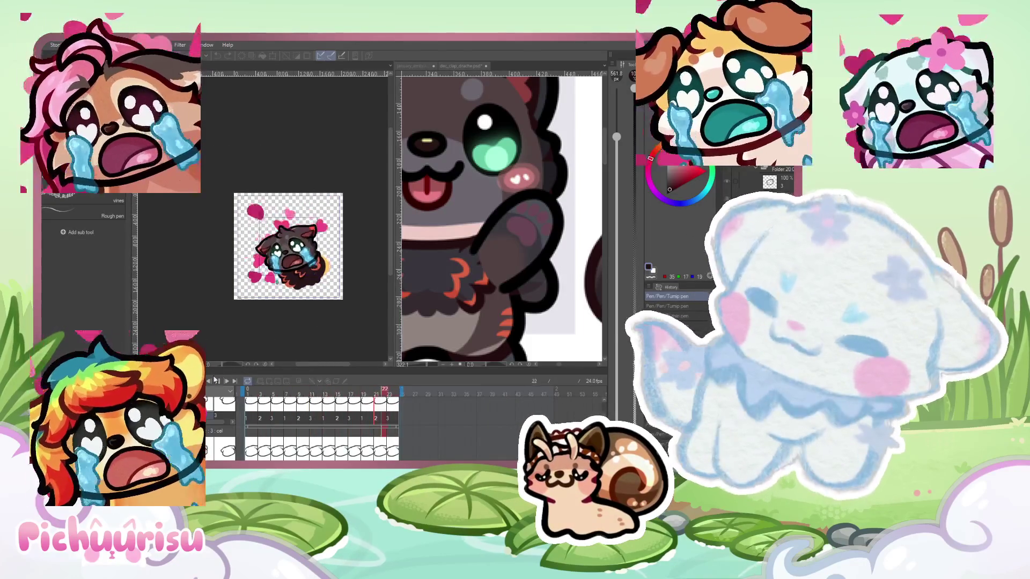
pyautogui.scroll(2, 311, 296)
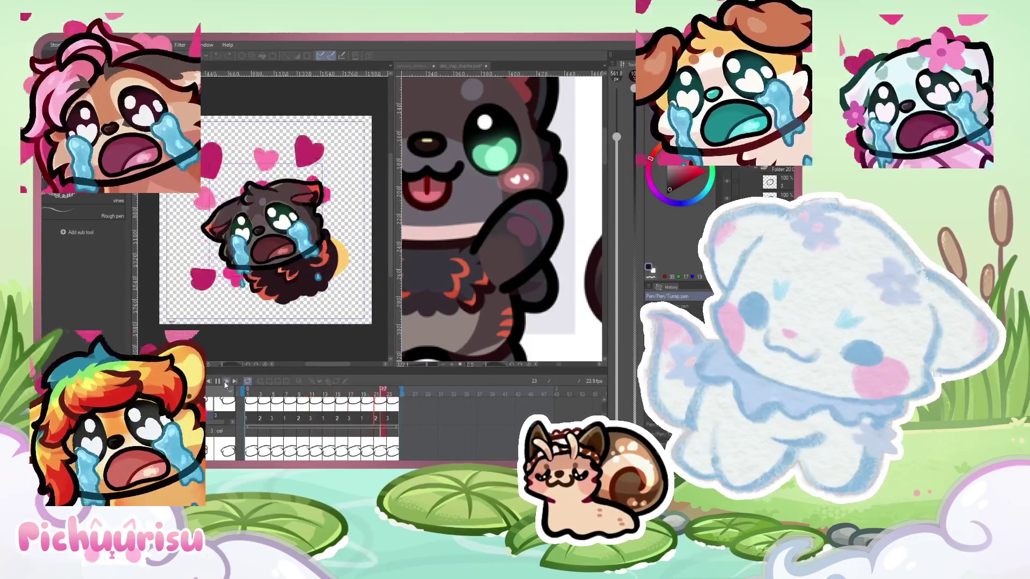
pyautogui.scroll(2, 326, 247)
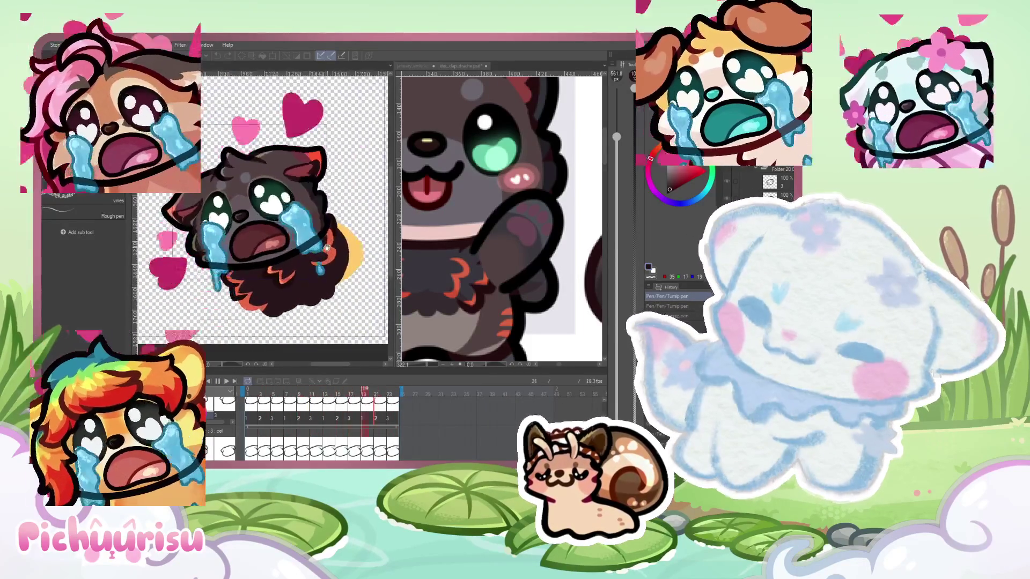
pyautogui.scroll(3, 326, 247)
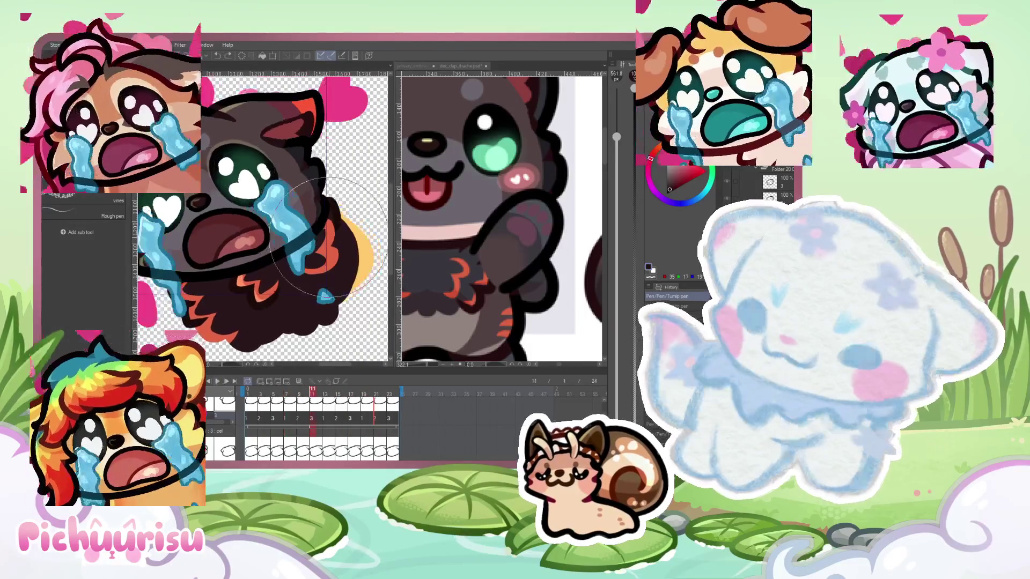
pyautogui.scroll(4, 327, 239)
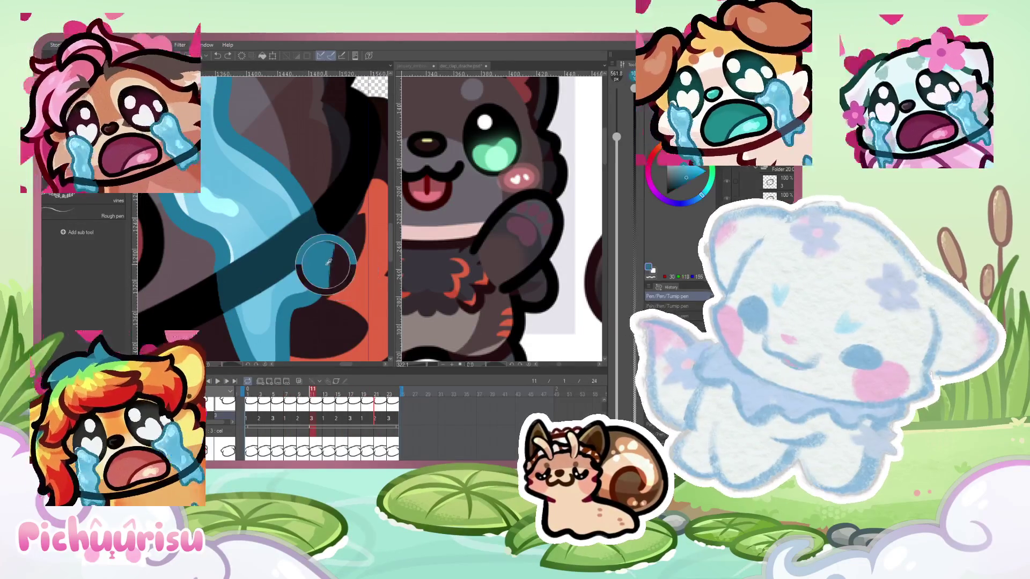
pyautogui.scroll(-1, 321, 264)
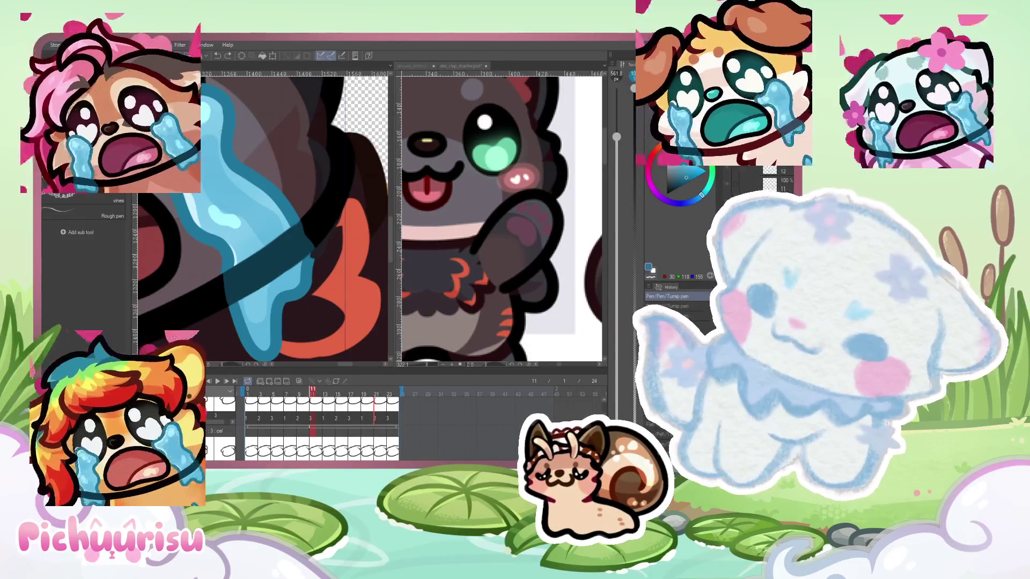
pyautogui.scroll(2, 220, 247)
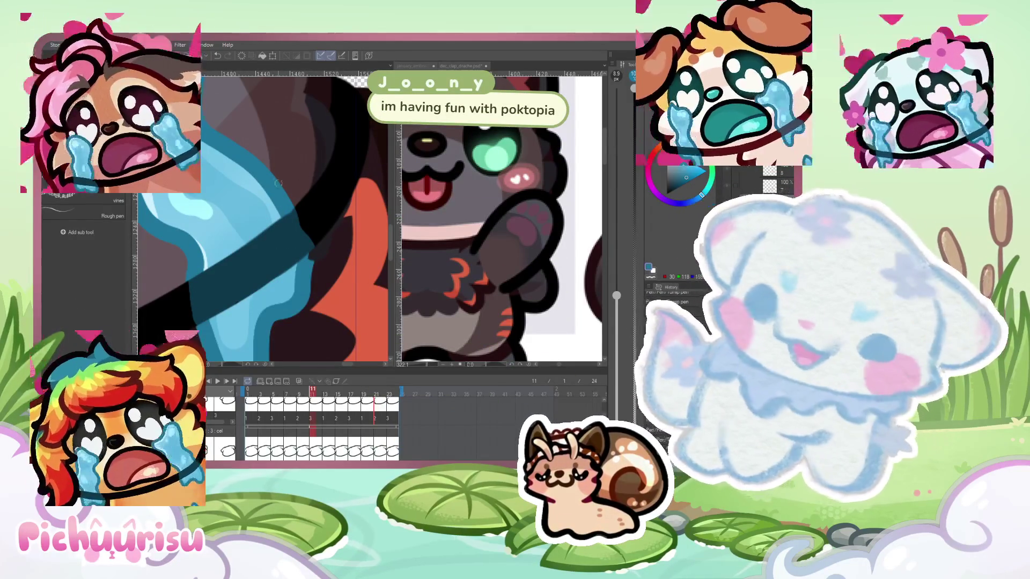
pyautogui.scroll(-1, 282, 242)
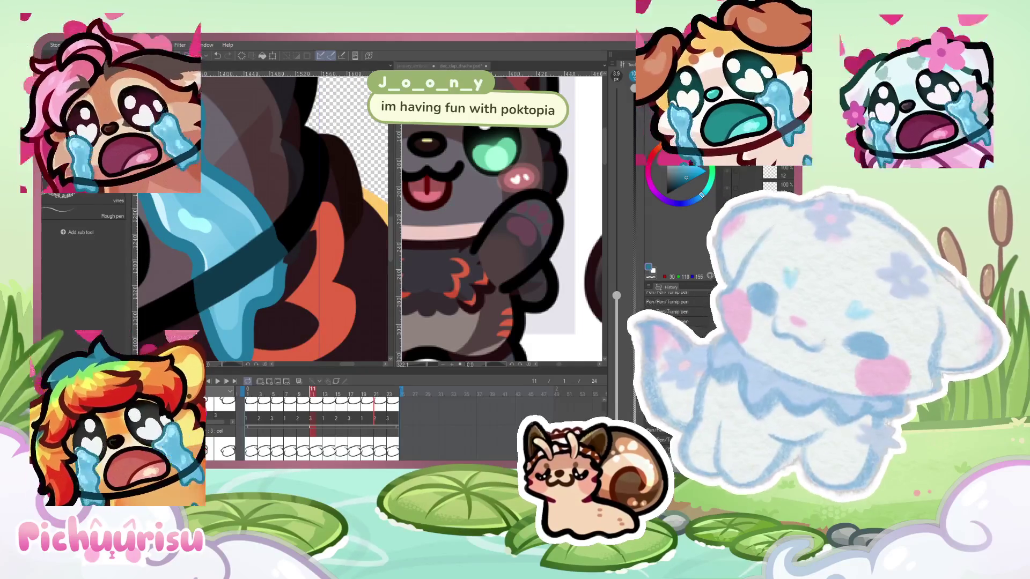
pyautogui.scroll(-2, 354, 247)
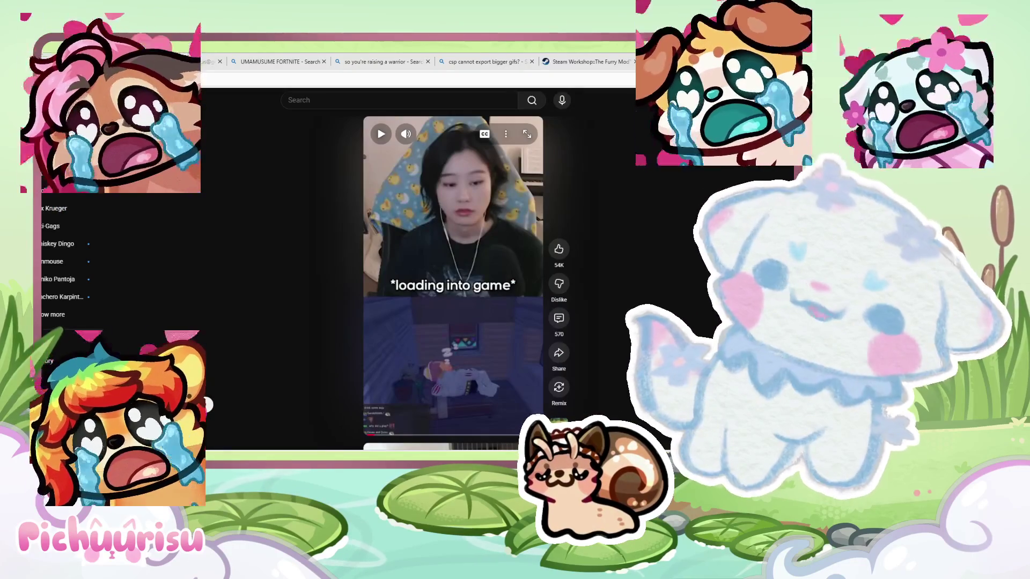
# Play the YouTube Short captioned "I did not play off stream!"
pyautogui.press('space')
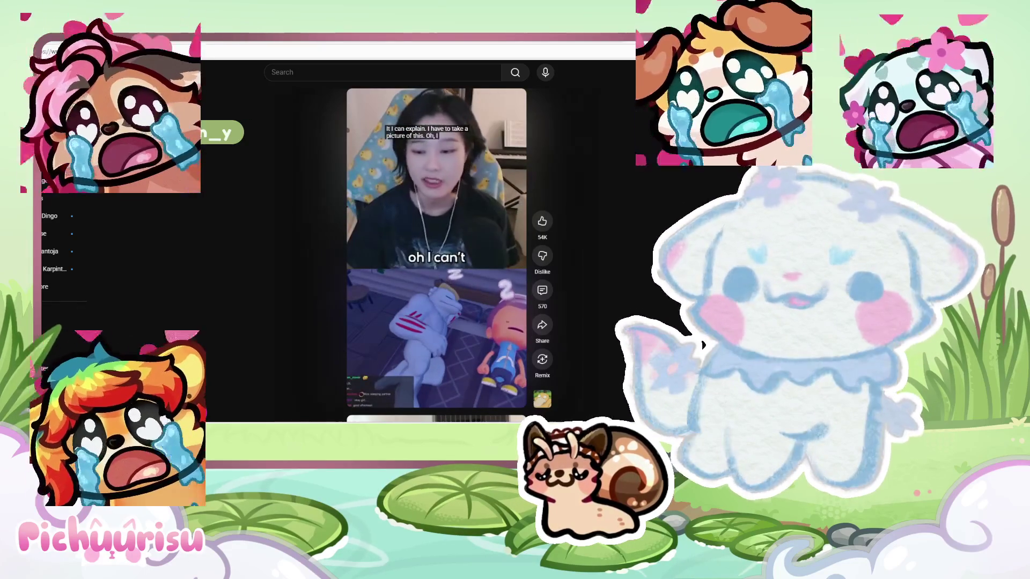
# Pause the Short, then play and stop the puppy animation preview
pyautogui.click(363, 114)
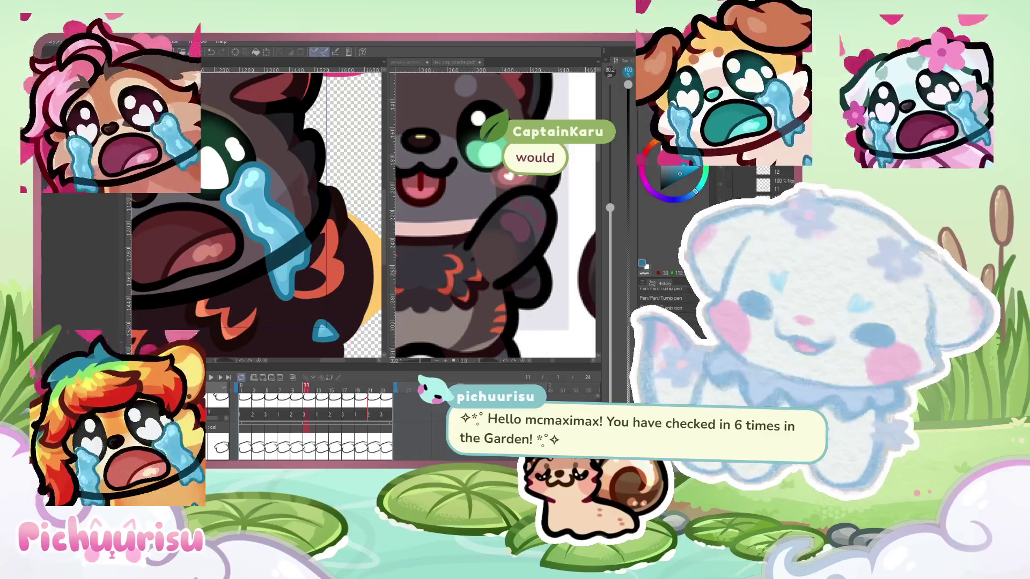
pyautogui.scroll(-5, 254, 215)
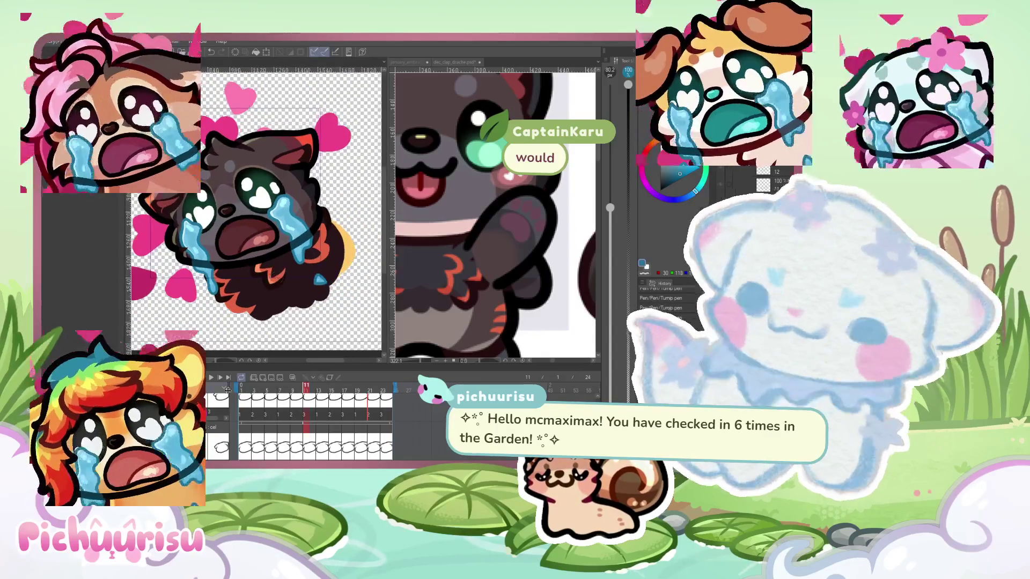
pyautogui.click(210, 378)
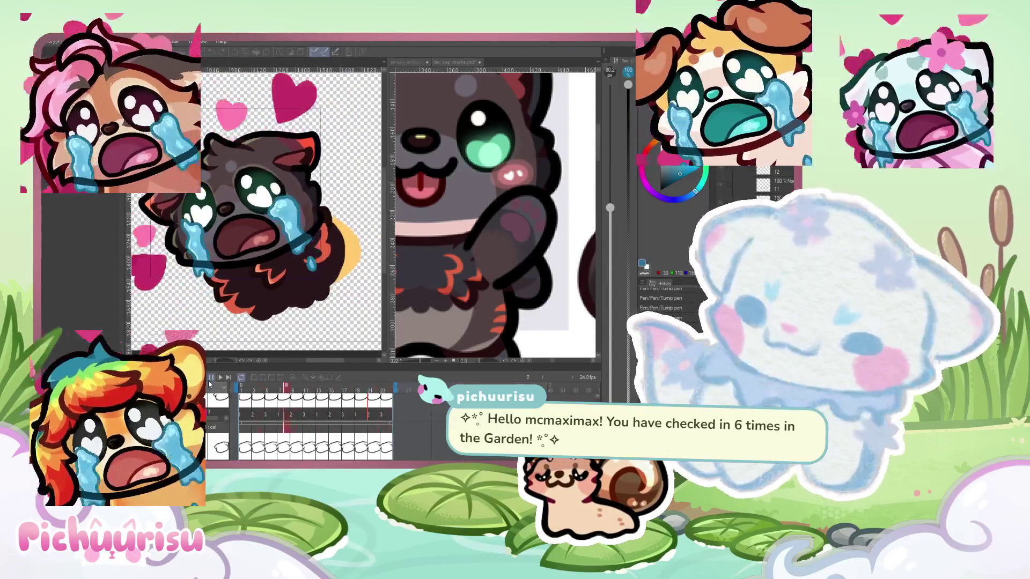
pyautogui.click(210, 378)
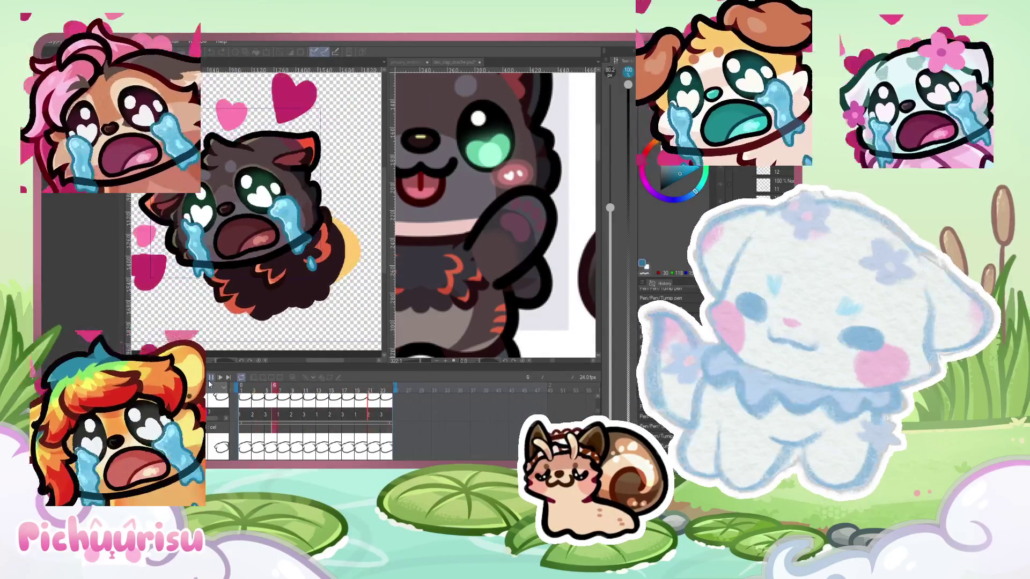
pyautogui.scroll(3, 261, 248)
# Go through frames 10 and 14 and paint a stroke on the tear in frame 14
pyautogui.click(300, 386)
pyautogui.click(324, 386)
pyautogui.scroll(5, 344, 228)
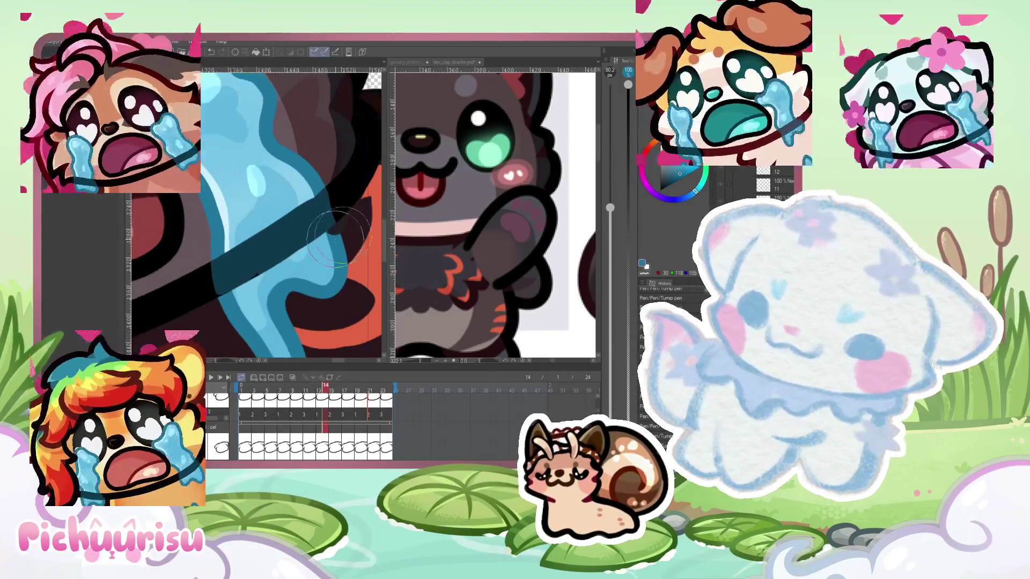
pyautogui.scroll(-5, 339, 229)
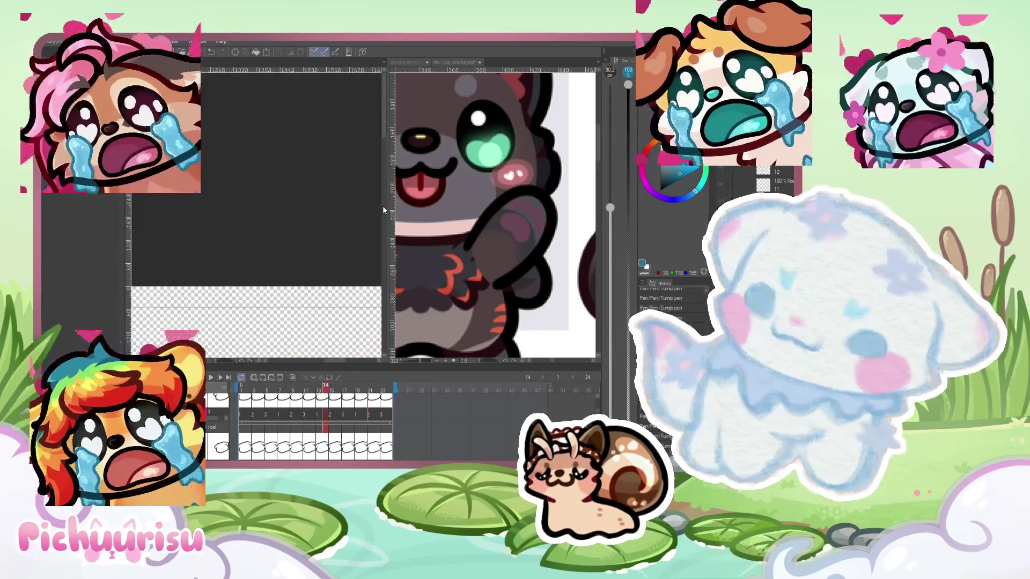
pyautogui.moveTo(381, 148); pyautogui.dragTo(385, 172)
pyautogui.scroll(3, 349, 266)
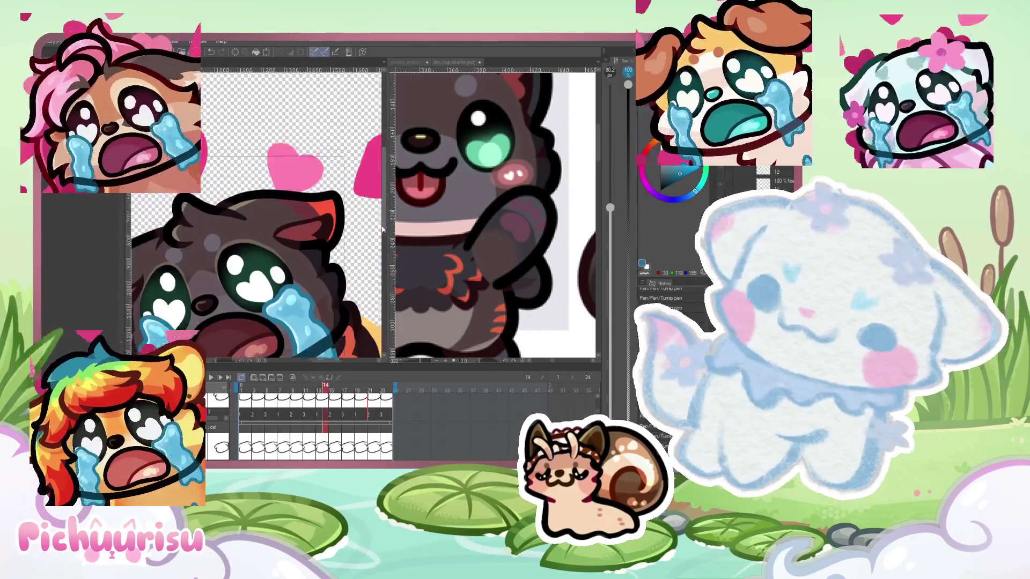
pyautogui.moveTo(355, 250); pyautogui.dragTo(314, 284)
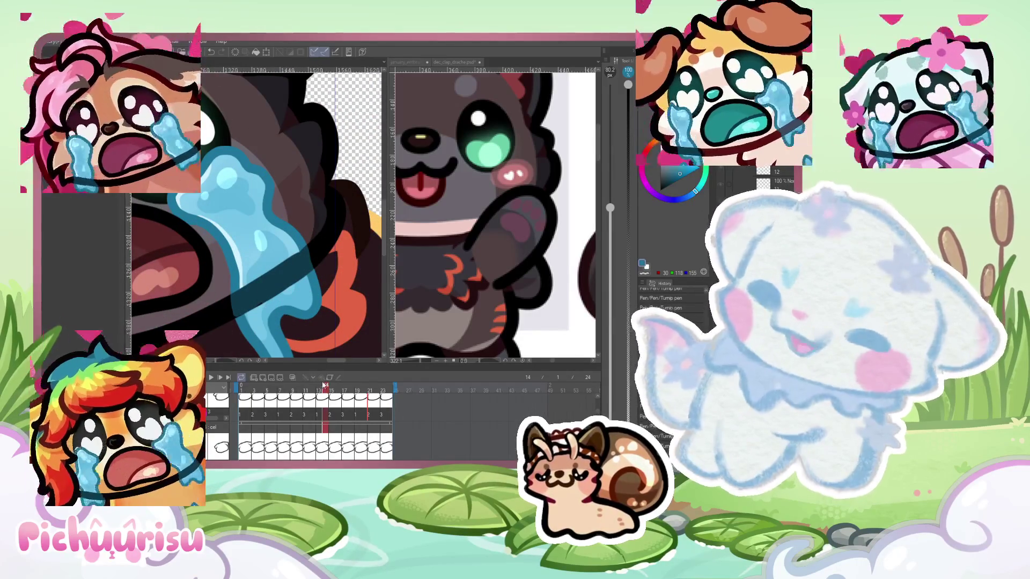
# Step through tear frames 17, 19 and 22 to the last frame, 24
pyautogui.moveTo(334, 387); pyautogui.dragTo(338, 386)
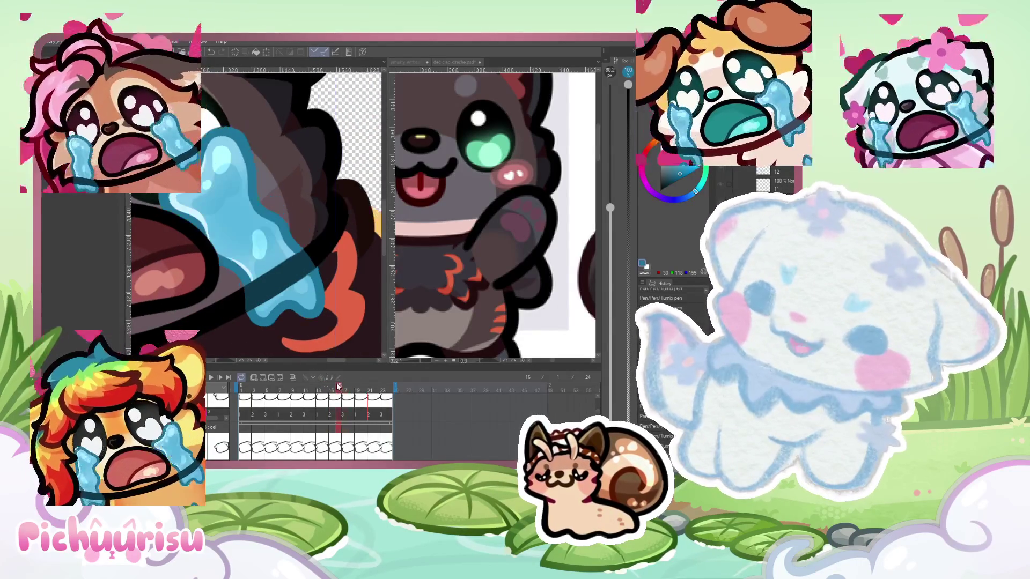
pyautogui.scroll(2, 333, 225)
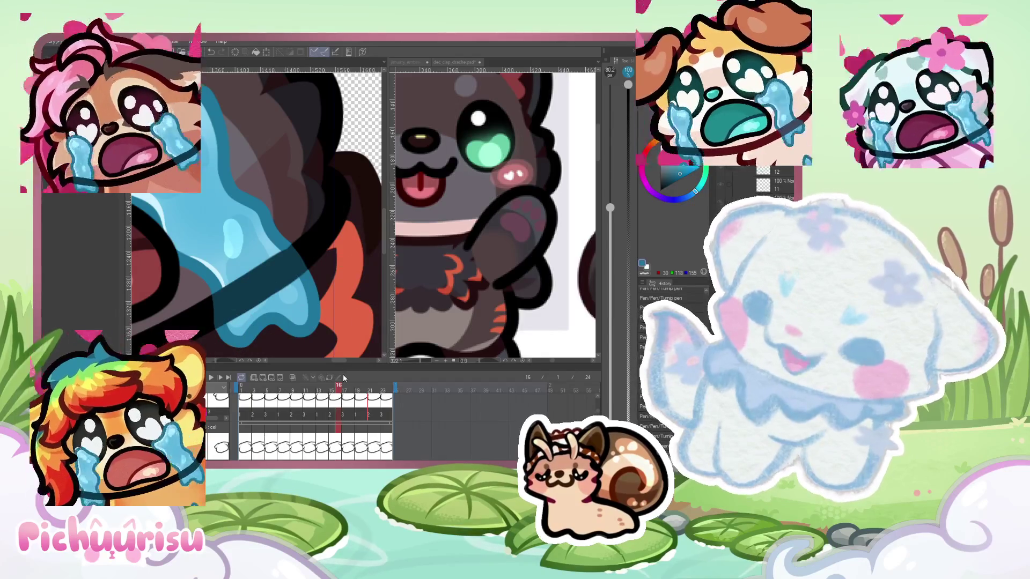
pyautogui.click(357, 386)
pyautogui.click(373, 386)
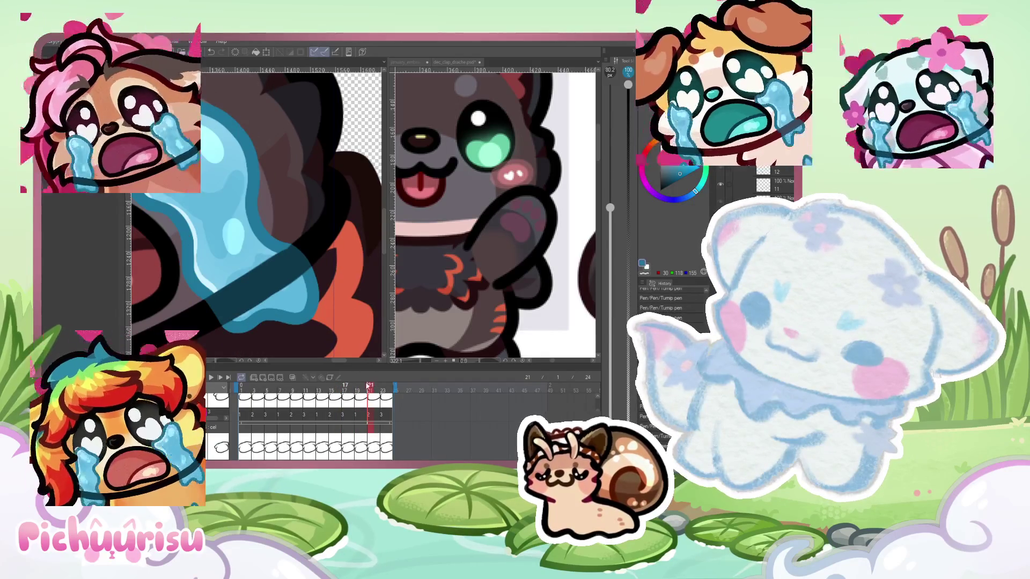
pyautogui.click(380, 384)
pyautogui.click(389, 384)
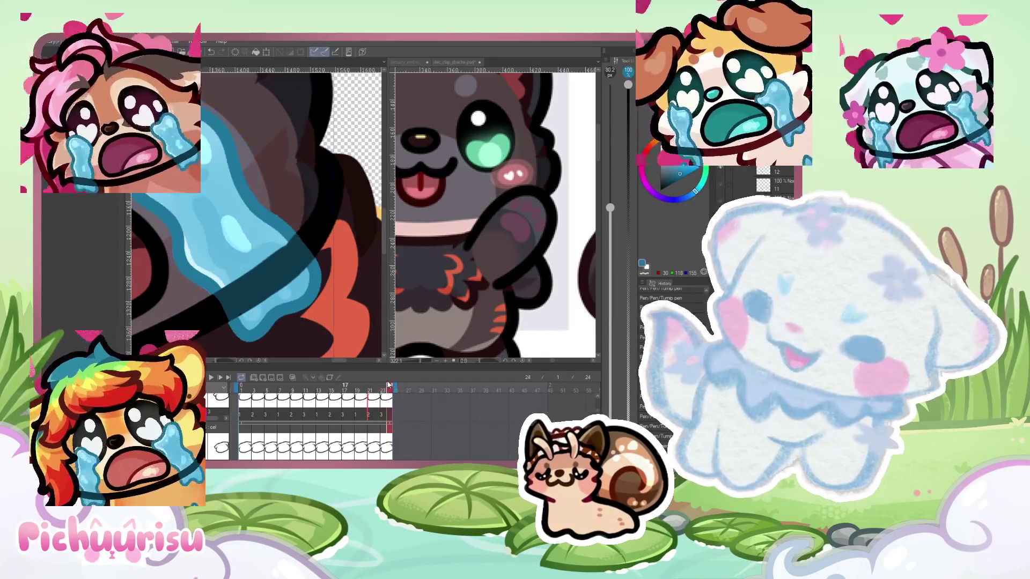
# Paint darker blue shading on the tear and reselect the pen
pyautogui.scroll(-1, 259, 244)
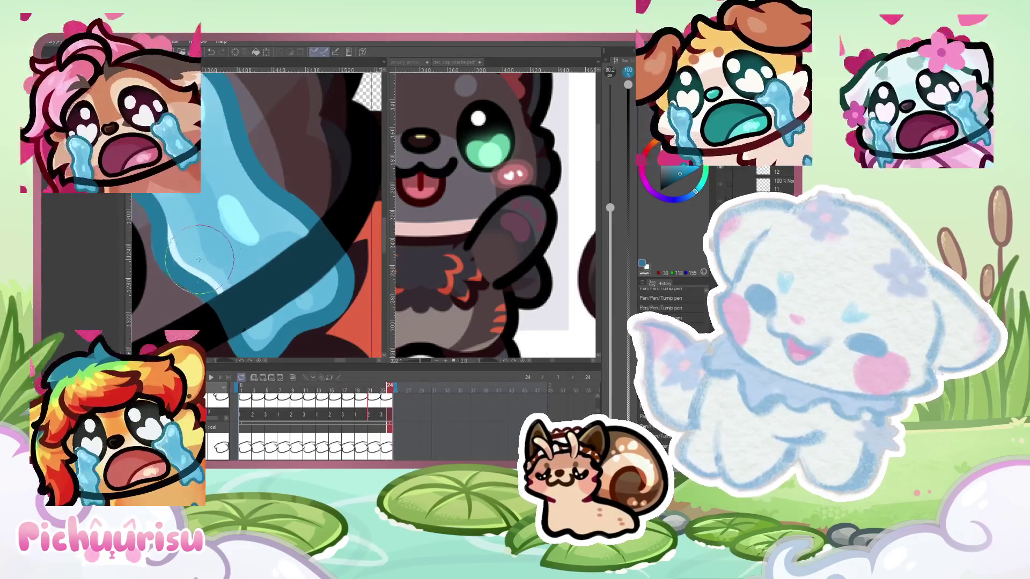
pyautogui.scroll(-1, 259, 244)
pyautogui.scroll(2, 259, 244)
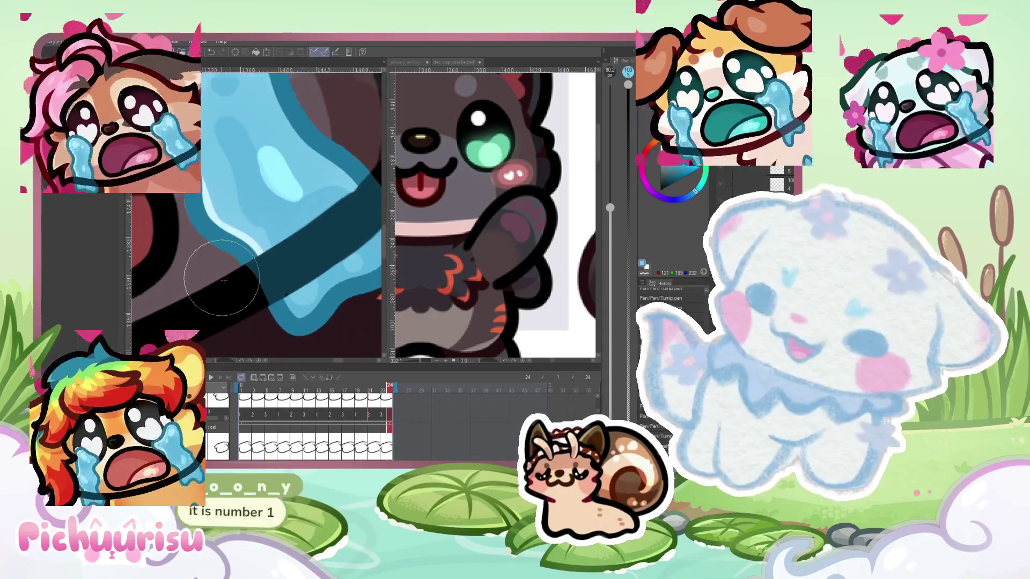
pyautogui.moveTo(230, 241)
pyautogui.mouseDown()
pyautogui.moveTo(279, 273)
pyautogui.moveTo(290, 316)
pyautogui.mouseUp()
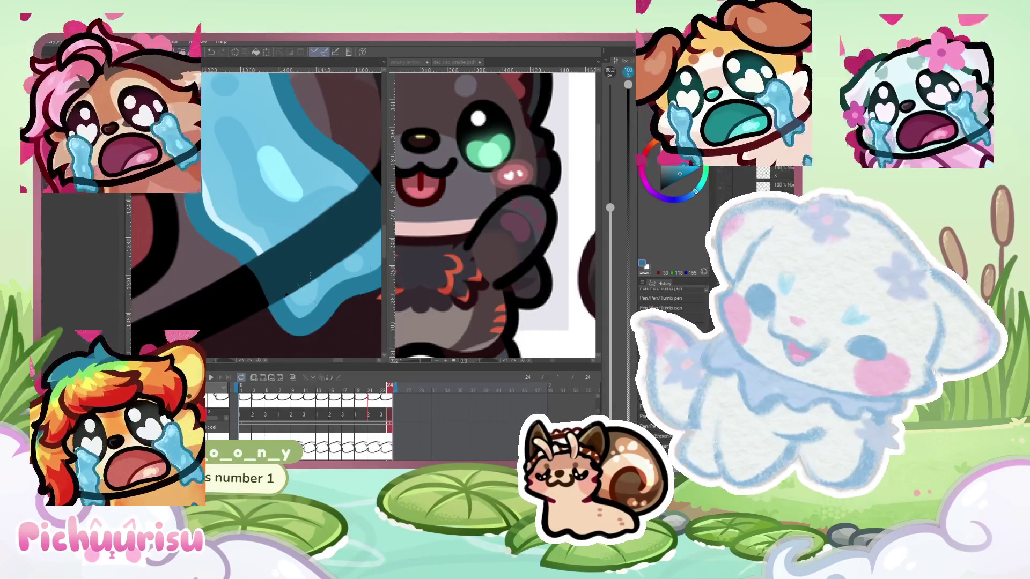
pyautogui.scroll(1, 254, 252)
pyautogui.press('p')
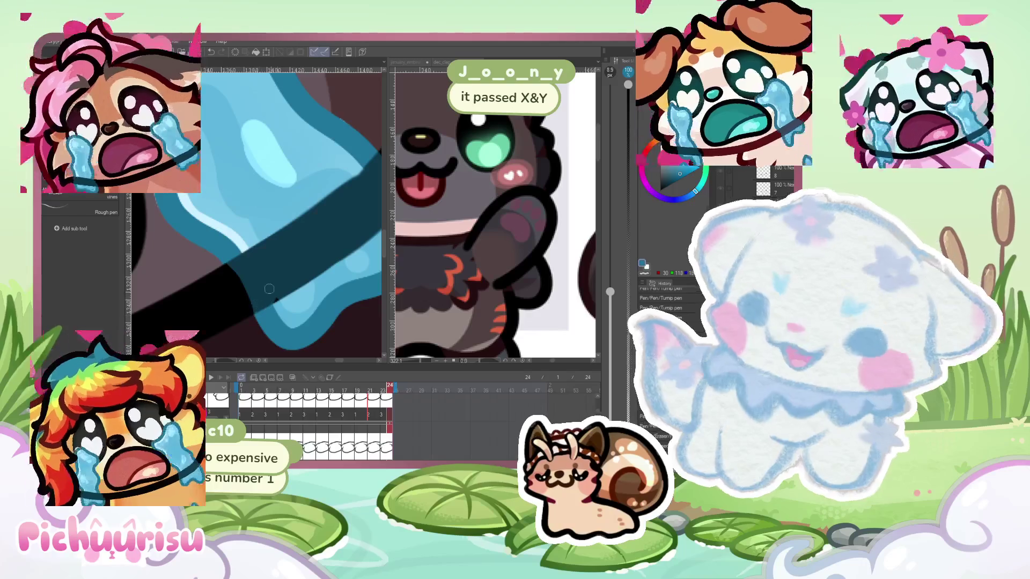
# Back on frame 22, pick a brighter blue and set the brush size to about 19 px
pyautogui.scroll(-2, 211, 260)
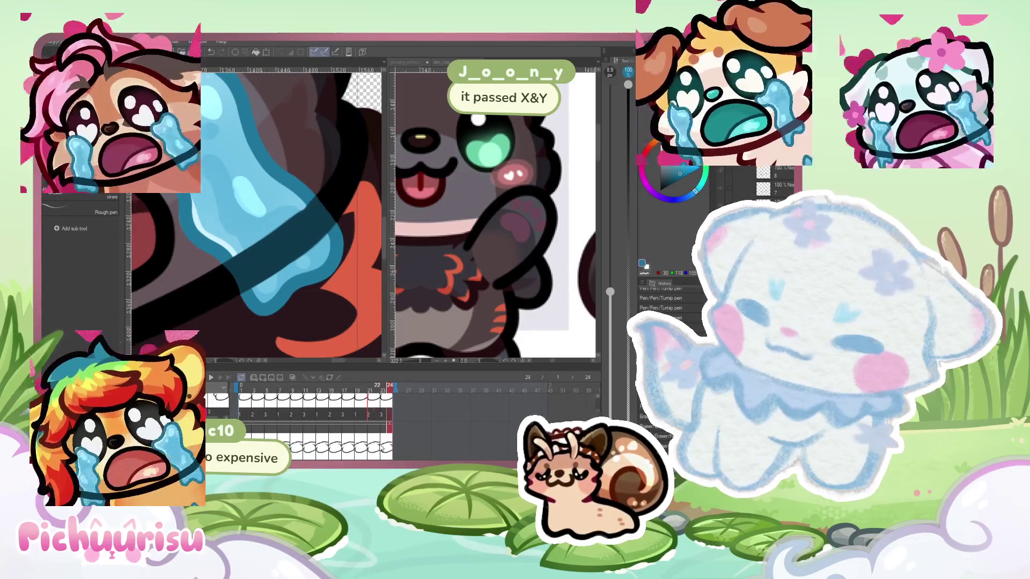
pyautogui.scroll(1, 242, 290)
pyautogui.hotkey('ctrl', 'Left')
pyautogui.hotkey('ctrl', 'Left')
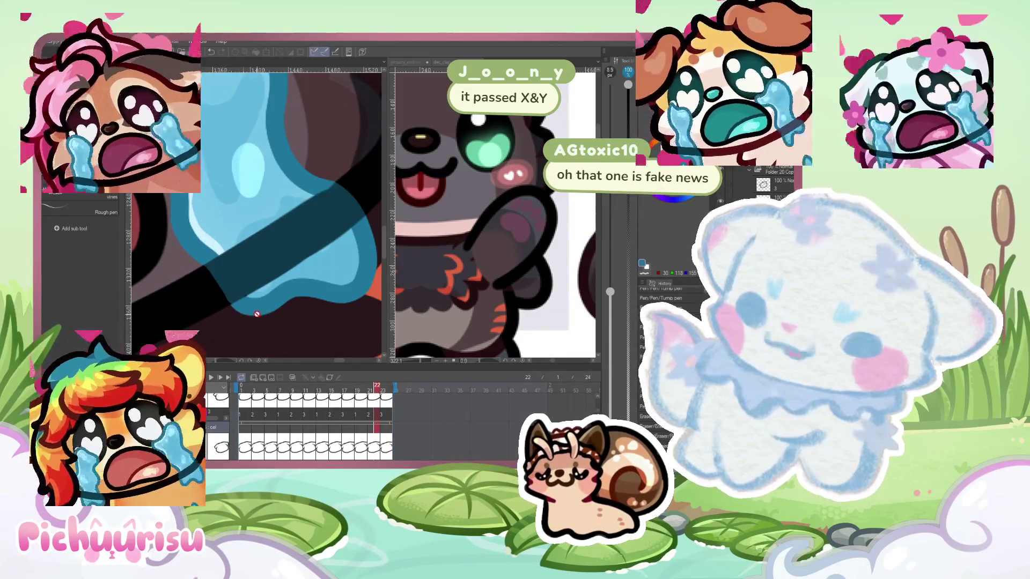
pyautogui.scroll(-1, 258, 289)
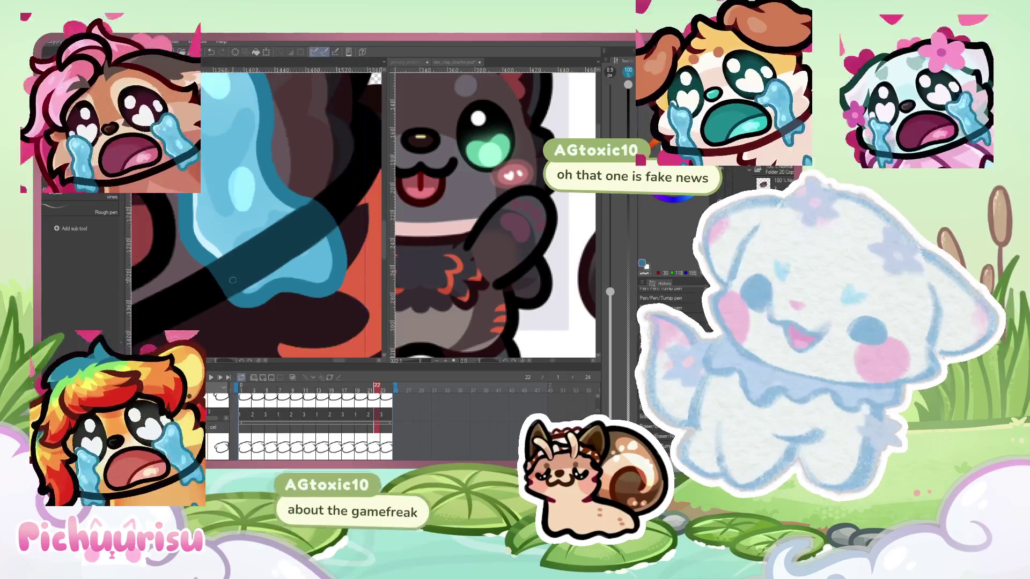
pyautogui.scroll(-1, 244, 260)
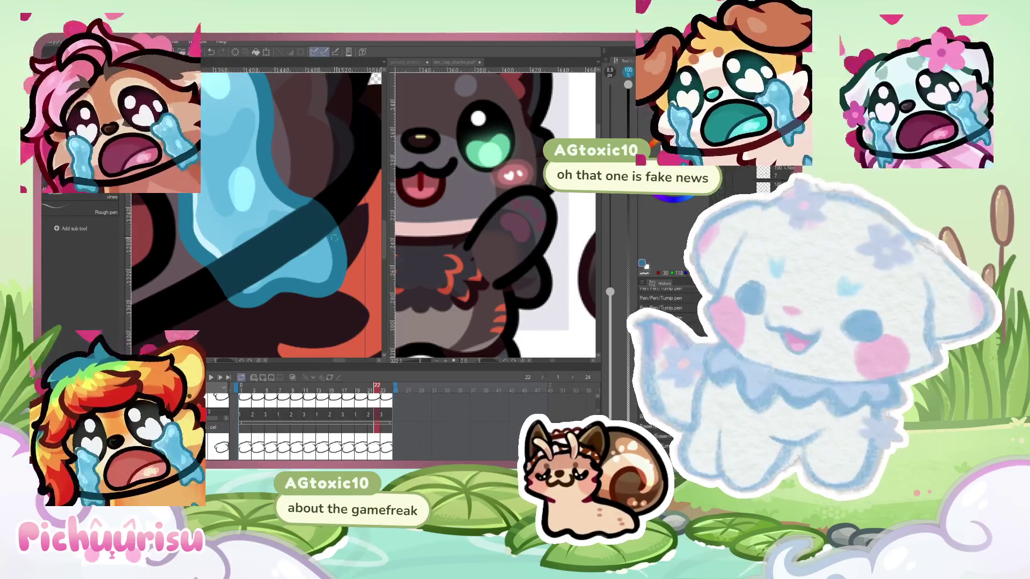
pyautogui.scroll(1, 300, 214)
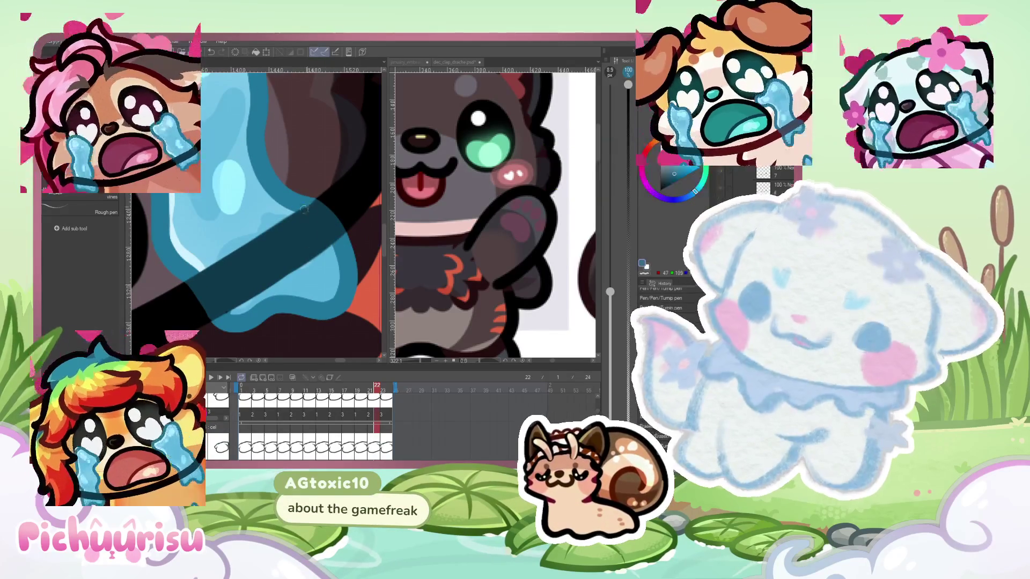
pyautogui.keyDown('alt'); pyautogui.click(225, 311); pyautogui.keyUp('alt')
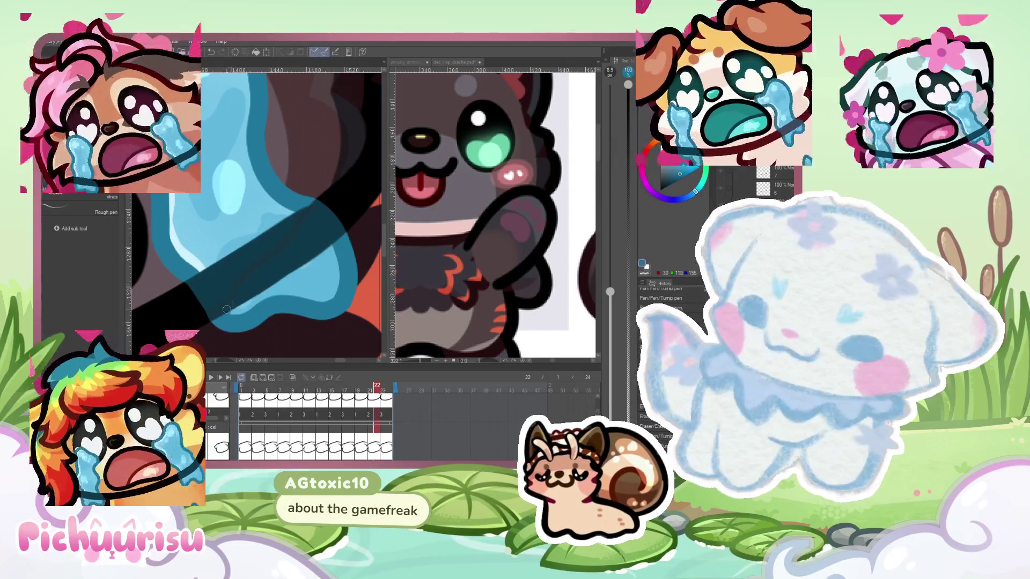
pyautogui.click(610, 182)
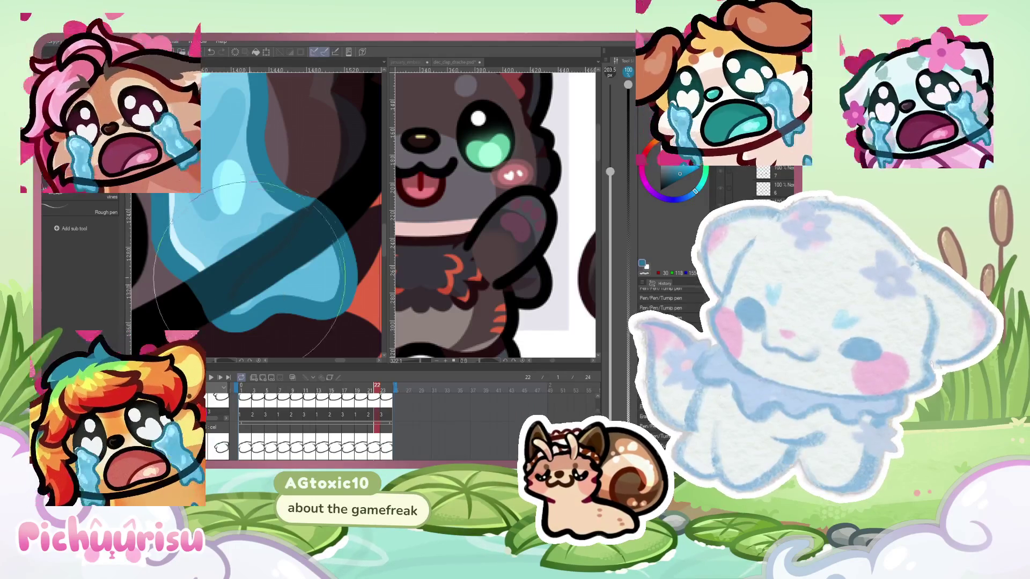
pyautogui.moveTo(277, 267); pyautogui.dragTo(196, 325)
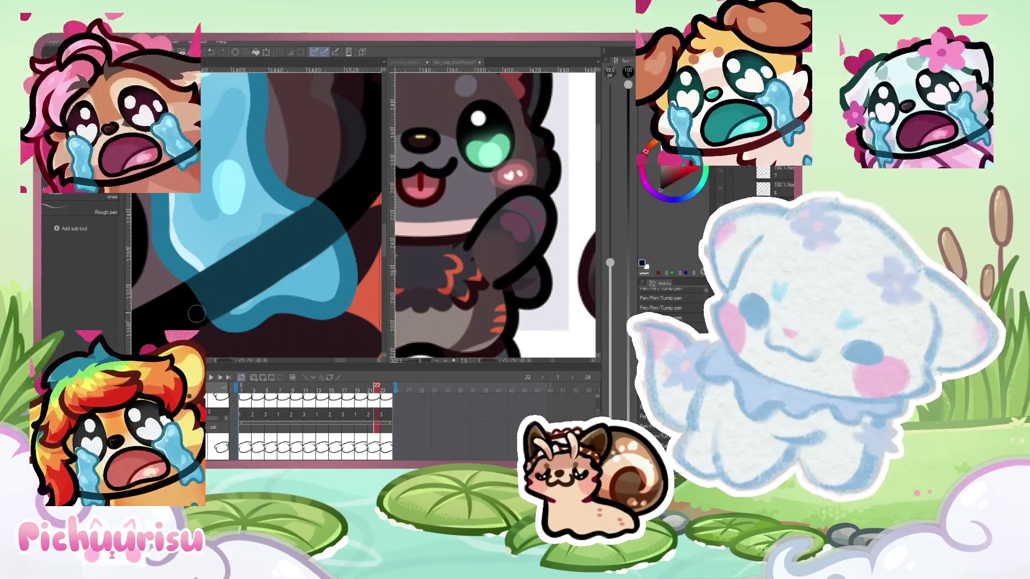
# Check the tear across frames 18, 20 and 24, then scrub back to frame 9
pyautogui.scroll(-2, 231, 324)
pyautogui.moveTo(372, 384); pyautogui.dragTo(354, 392)
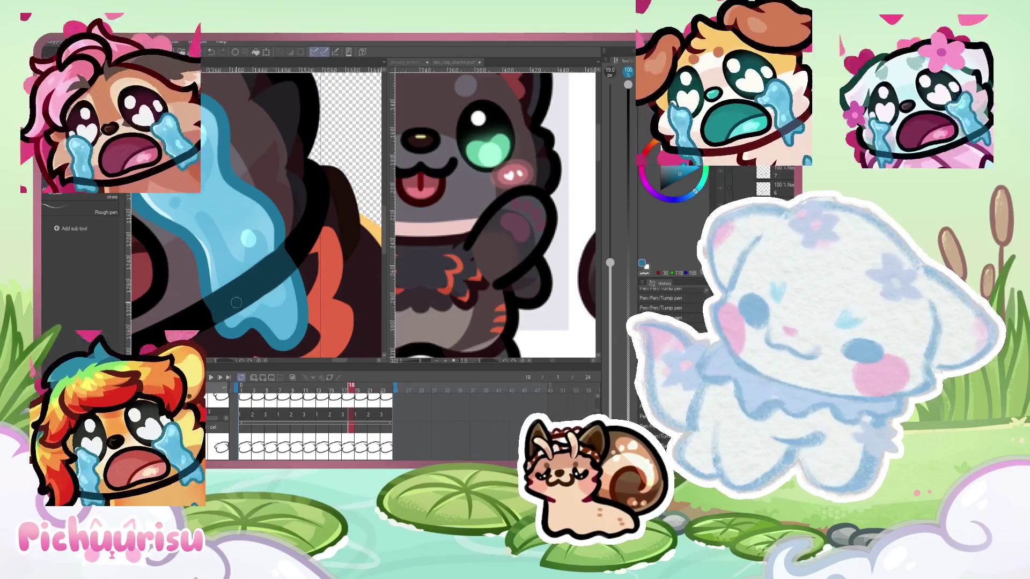
pyautogui.scroll(2, 212, 322)
pyautogui.scroll(-2, 312, 258)
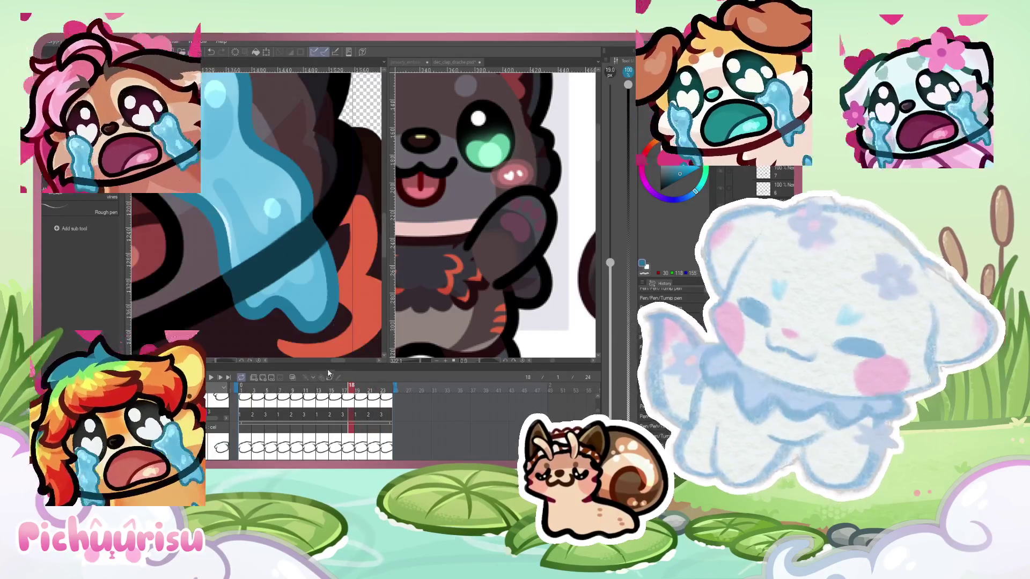
pyautogui.moveTo(361, 391); pyautogui.dragTo(363, 388)
pyautogui.scroll(-1, 290, 331)
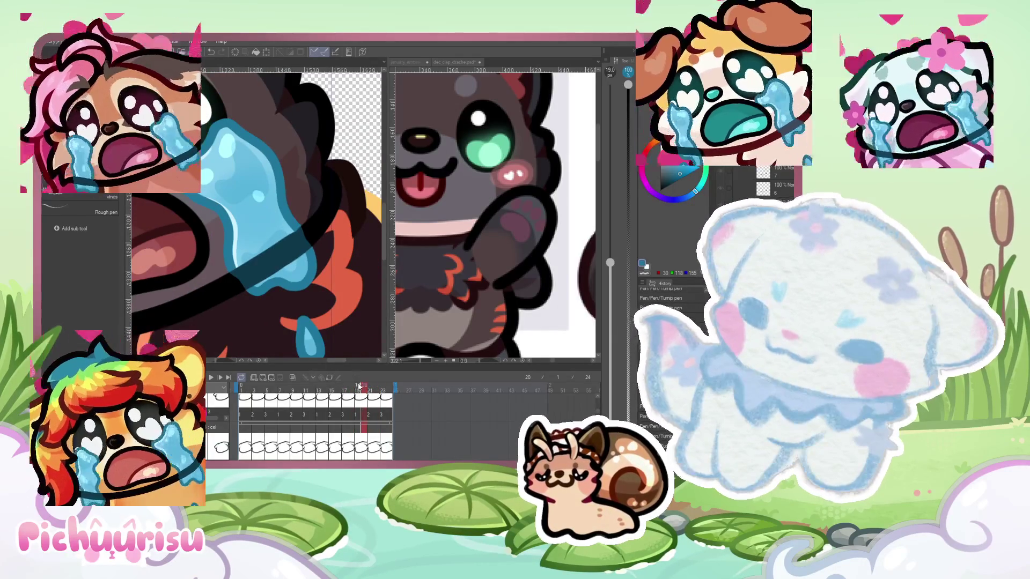
pyautogui.click(391, 388)
pyautogui.moveTo(367, 386); pyautogui.dragTo(254, 383)
pyautogui.scroll(1, 271, 280)
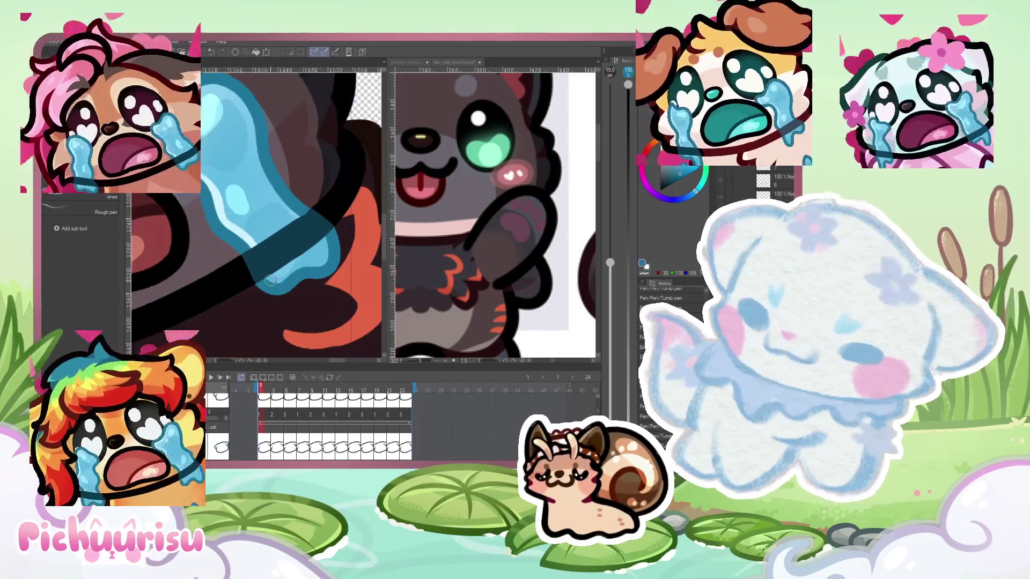
# Erase stray blue tear edges on frame 1, then step to frames 3 and 5
pyautogui.scroll(1, 271, 280)
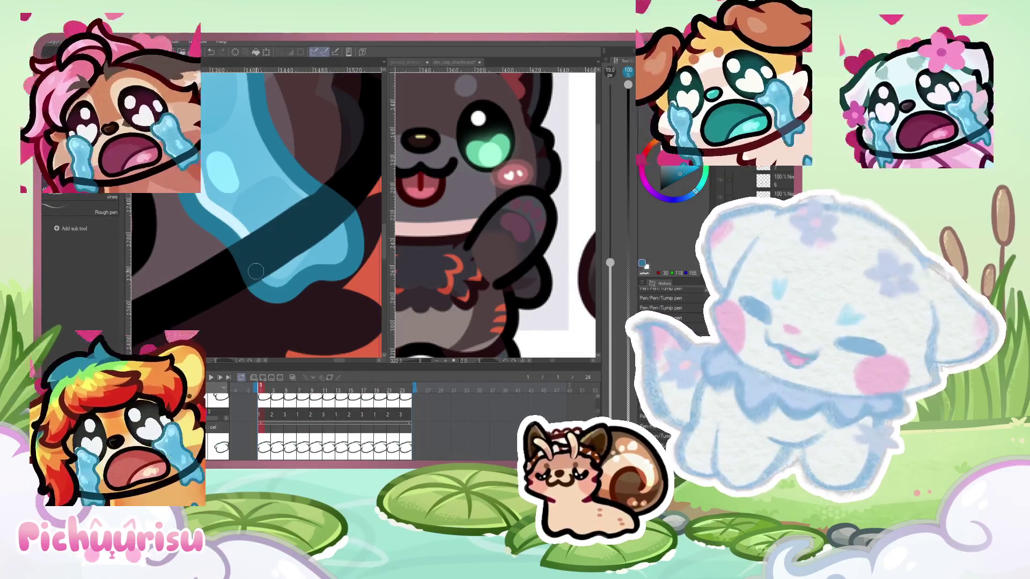
pyautogui.scroll(2, 309, 192)
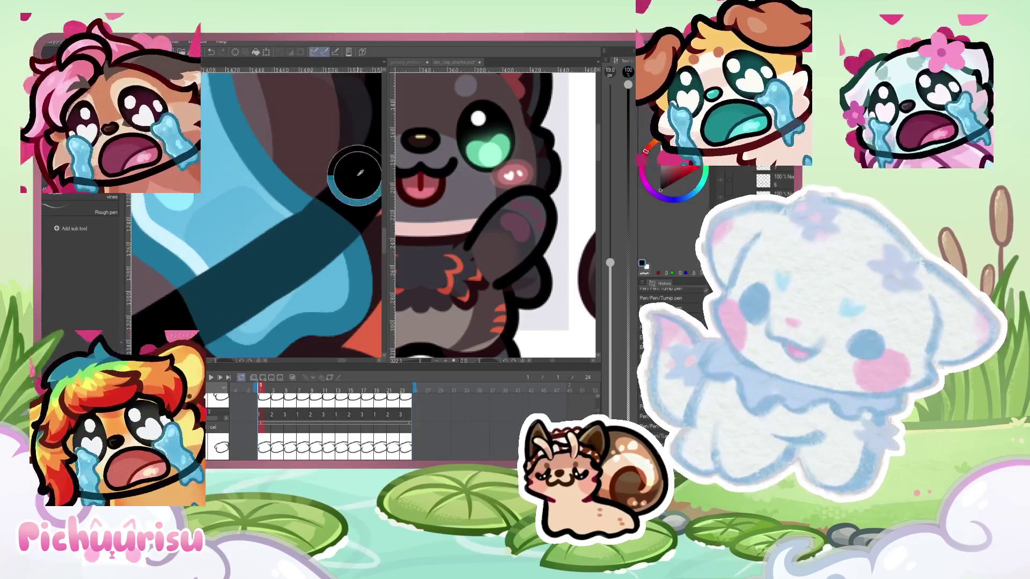
pyautogui.scroll(1, 357, 175)
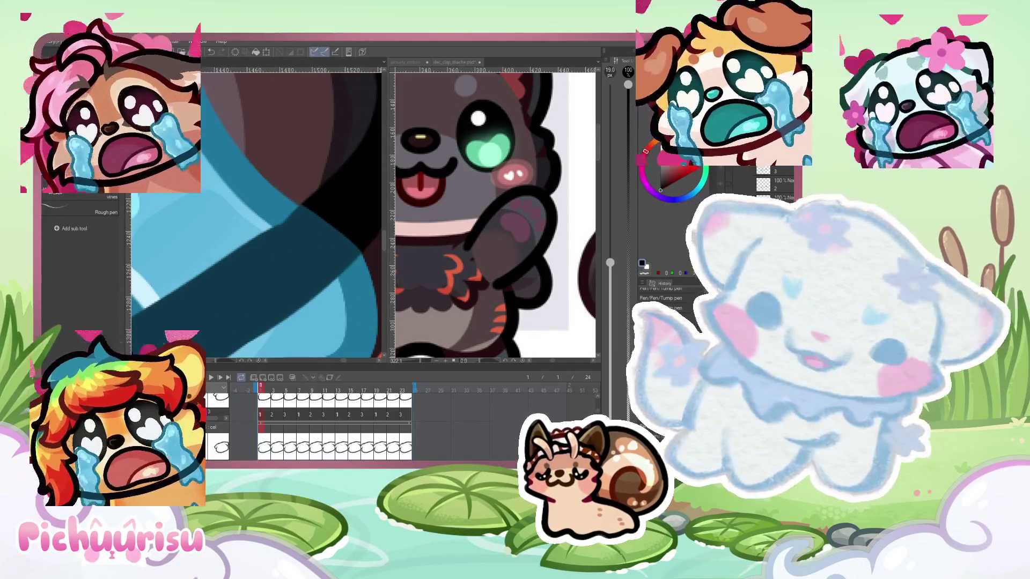
pyautogui.moveTo(299, 223); pyautogui.dragTo(268, 257)
pyautogui.press('Right')
pyautogui.press('Right')
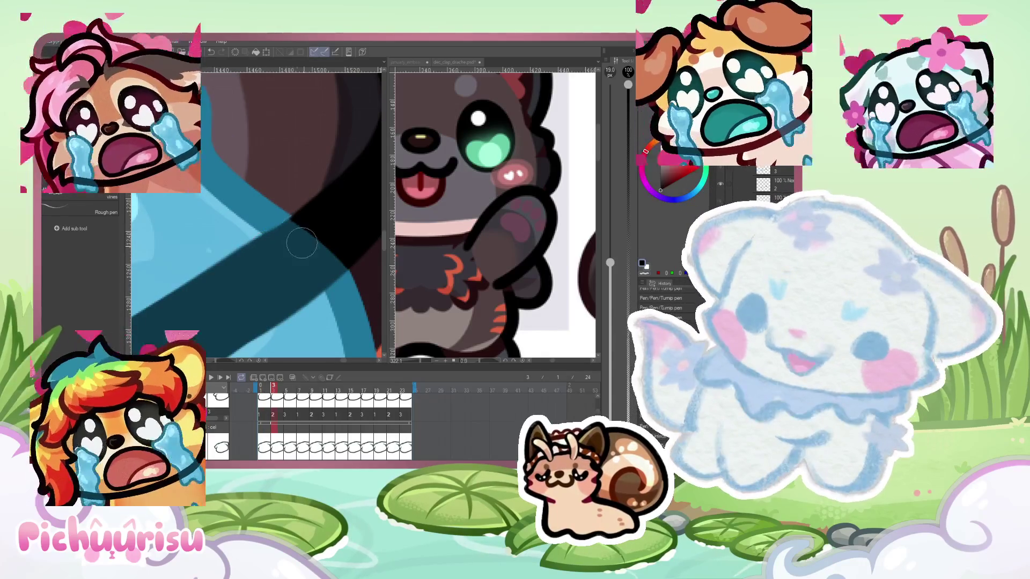
pyautogui.press('Right')
pyautogui.press('Right')
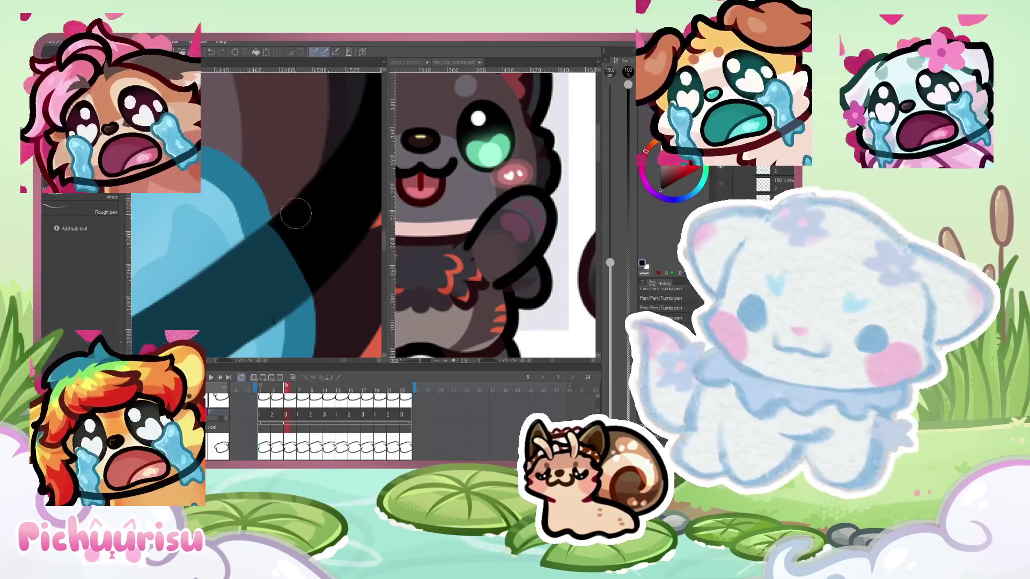
# Sample the tear's blue colour with the eyedropper
pyautogui.scroll(-2, 294, 215)
pyautogui.keyDown('alt'); pyautogui.click(289, 259); pyautogui.keyUp('alt')
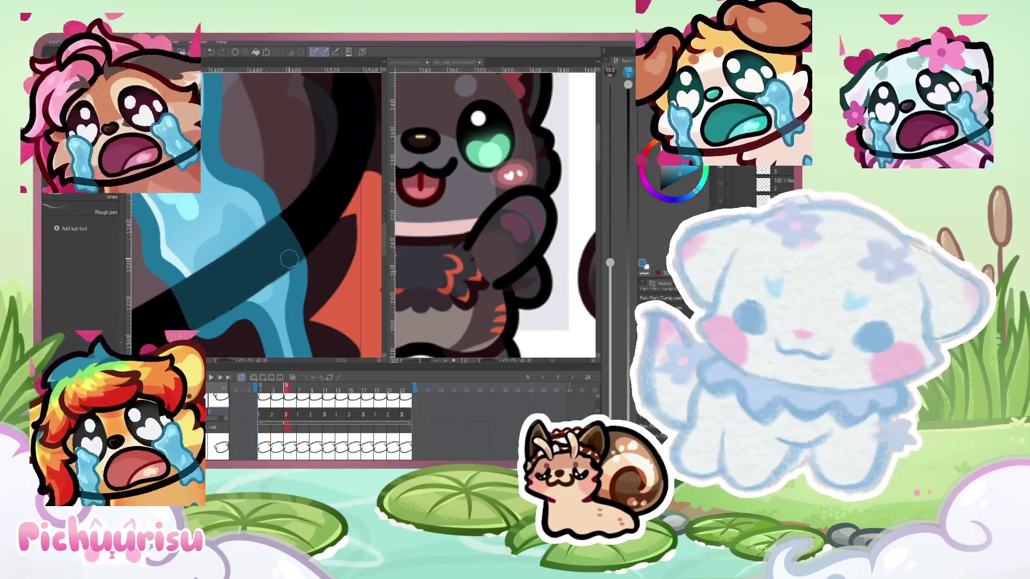
pyautogui.scroll(1, 286, 257)
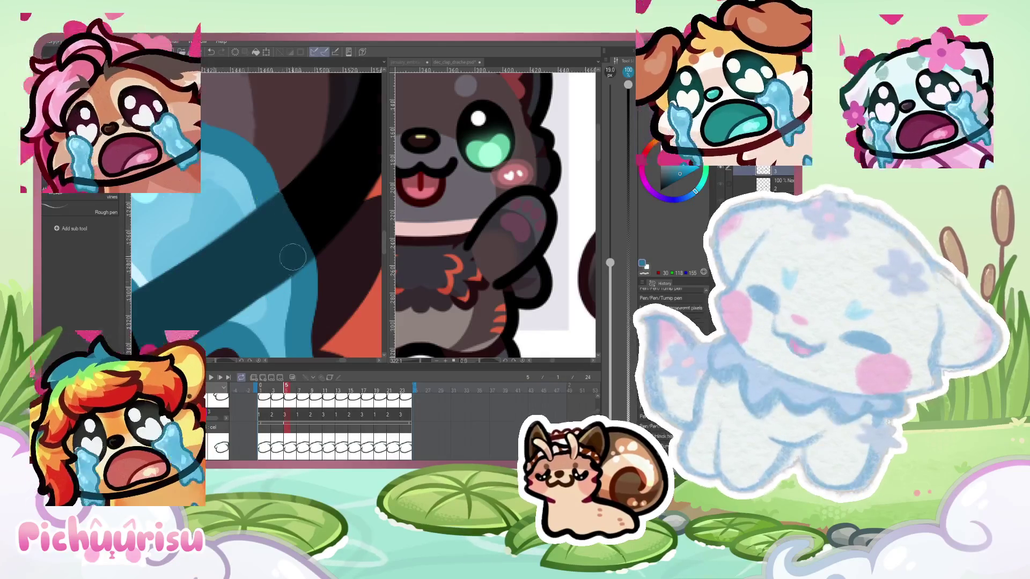
pyautogui.scroll(-3, 330, 209)
pyautogui.scroll(-1, 330, 208)
# Return through frames 3 and 2 to frame 1 and play the full animation
pyautogui.click(273, 386)
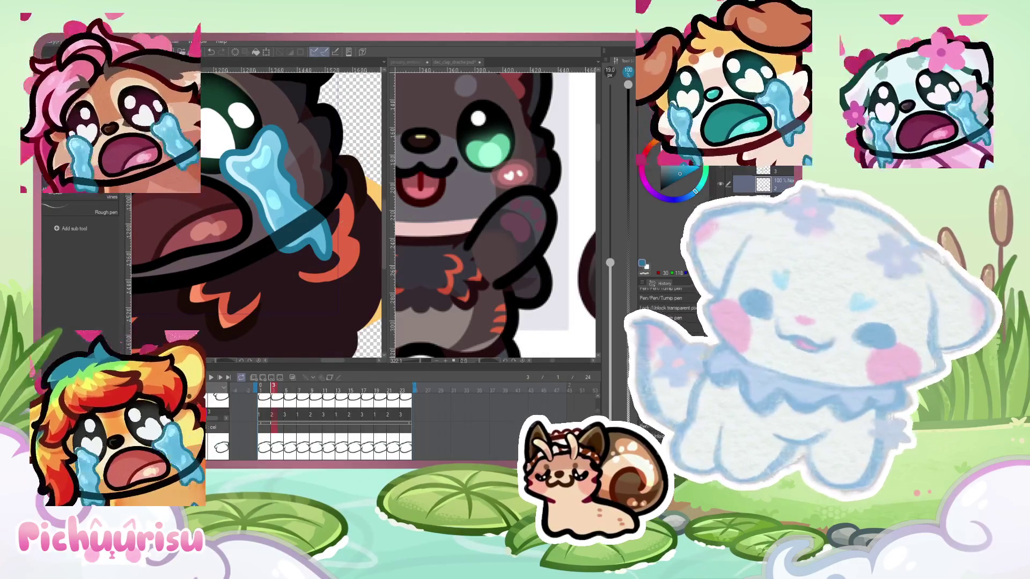
pyautogui.scroll(2, 311, 206)
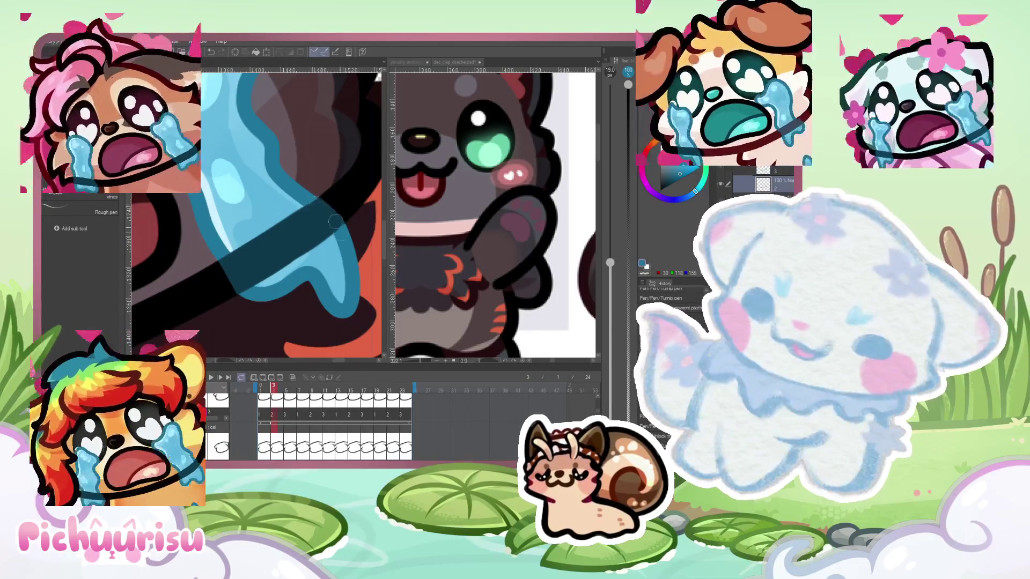
pyautogui.scroll(-5, 332, 223)
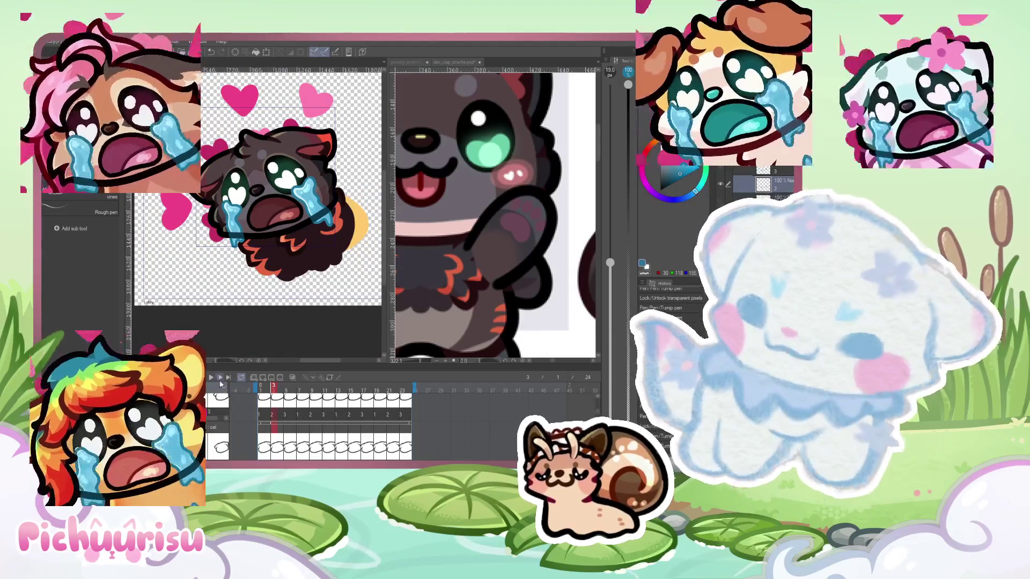
pyautogui.click(208, 380)
pyautogui.click(208, 379)
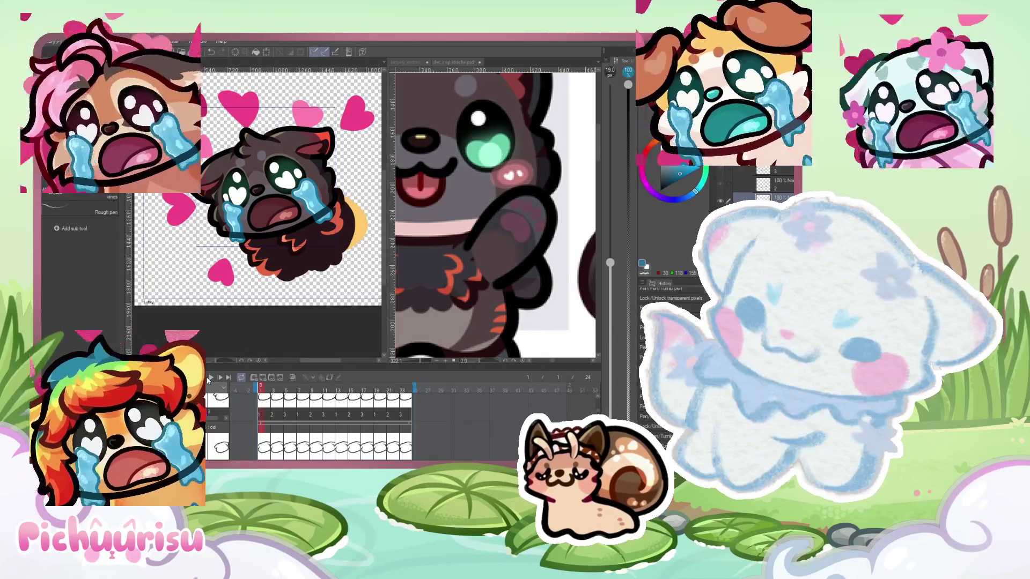
pyautogui.click(211, 380)
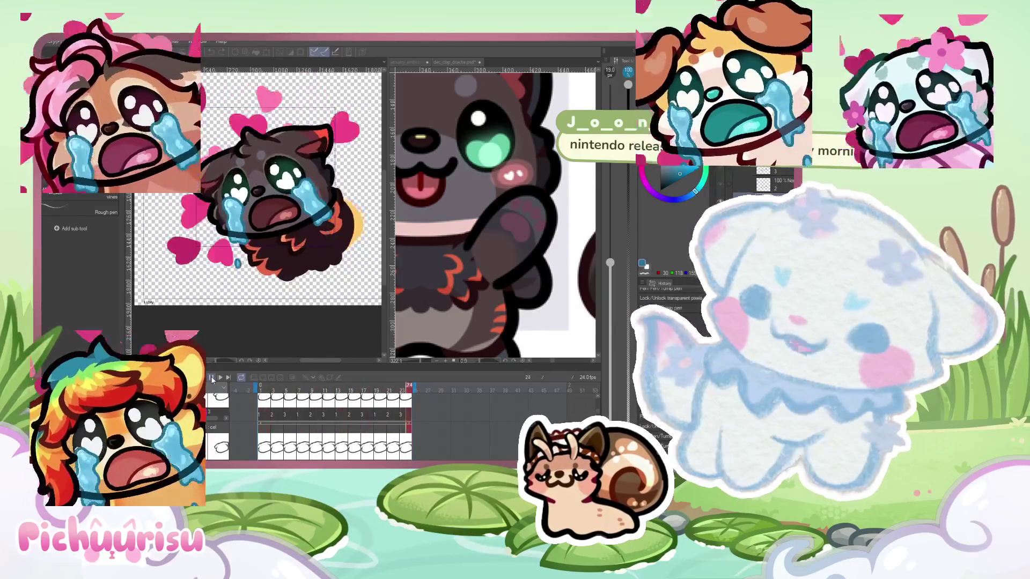
# Stop playback on frame 16, zoom into the lower fur, and switch to Magnetic lasso
pyautogui.click(213, 378)
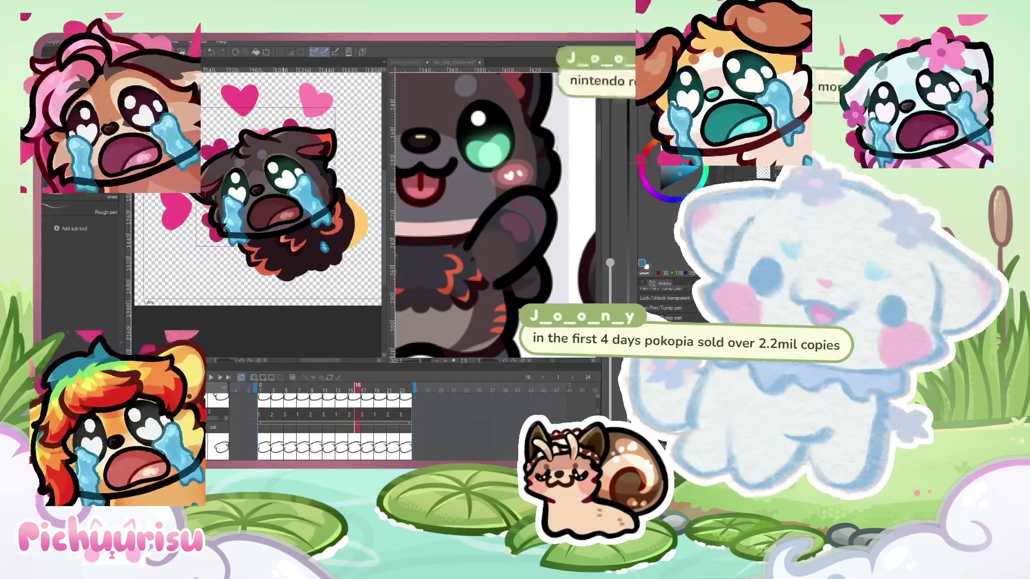
pyautogui.scroll(2, 284, 267)
pyautogui.scroll(2, 288, 258)
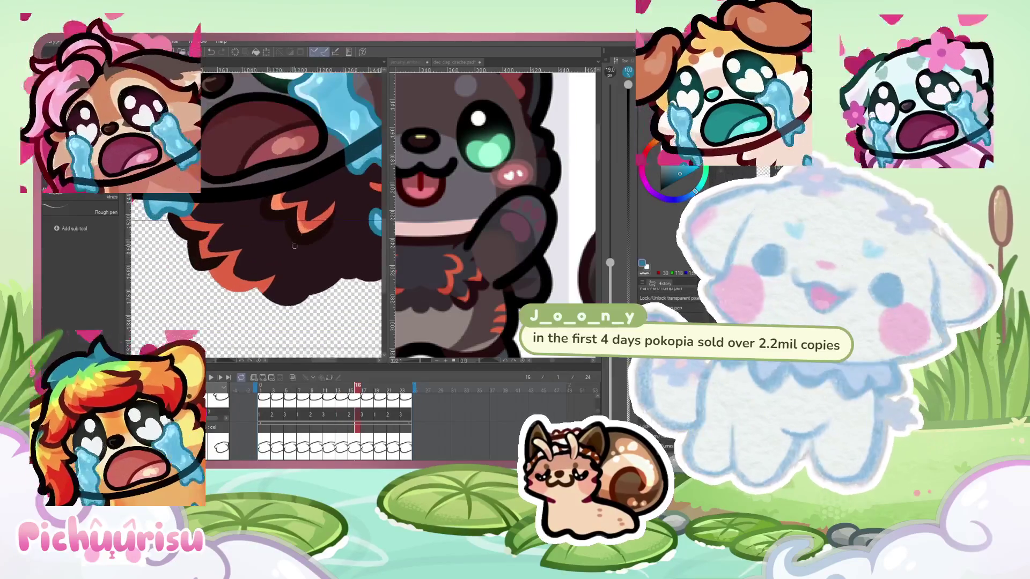
pyautogui.press('m')
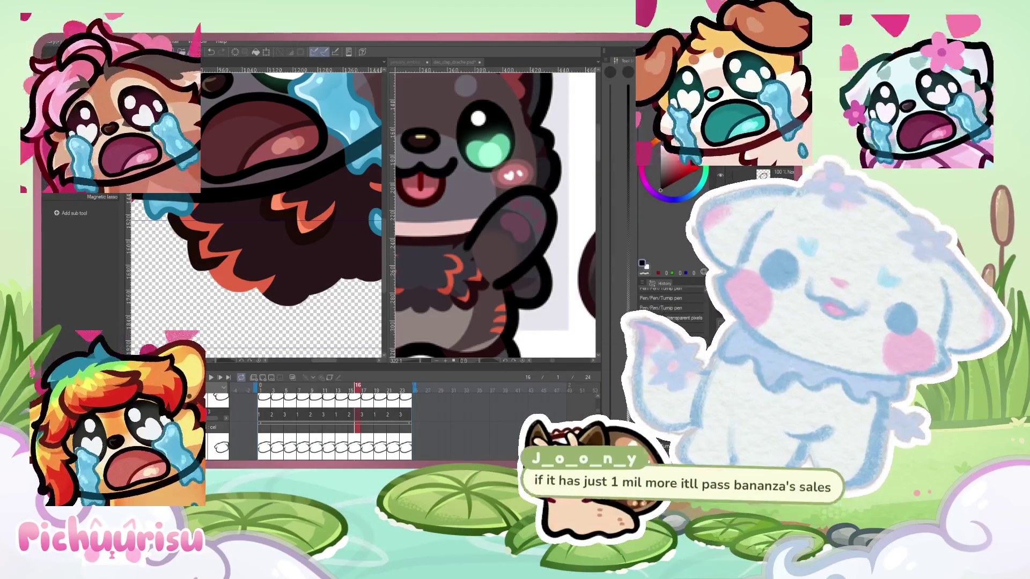
# Switch to the tone brush sub tool and enlarge the brush to size 435.8
pyautogui.scroll(1, 373, 206)
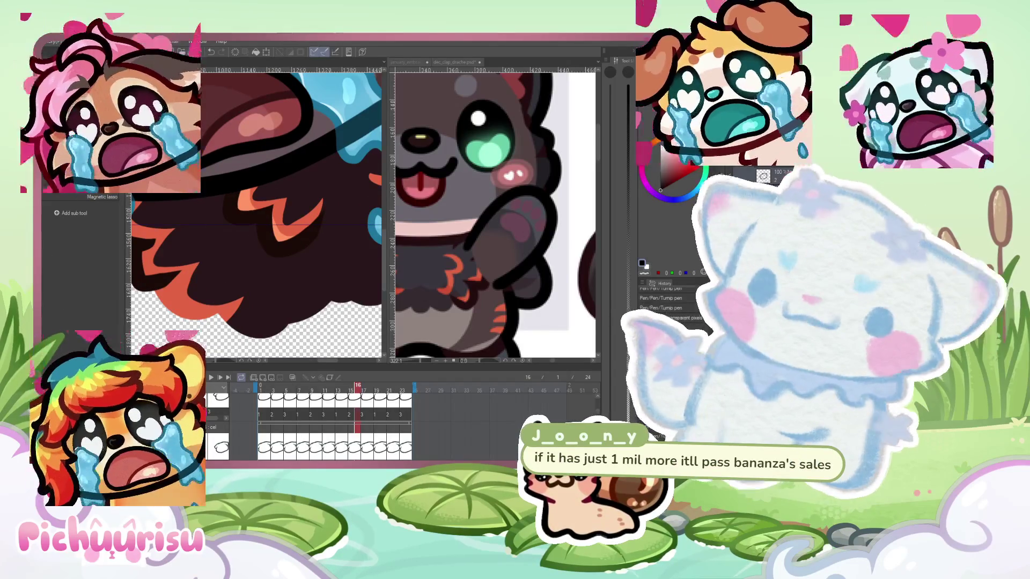
pyautogui.press('b')
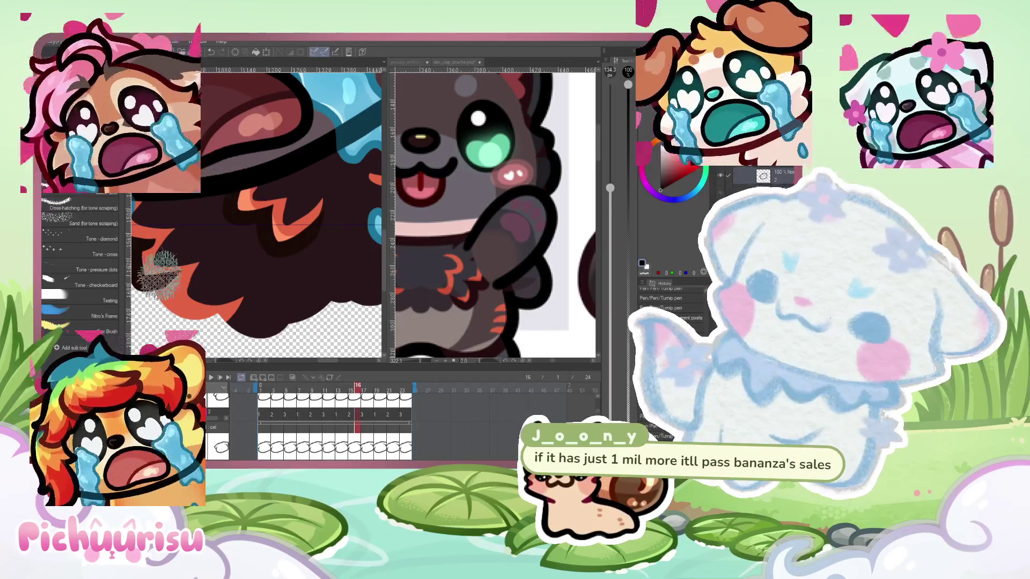
pyautogui.press('e')
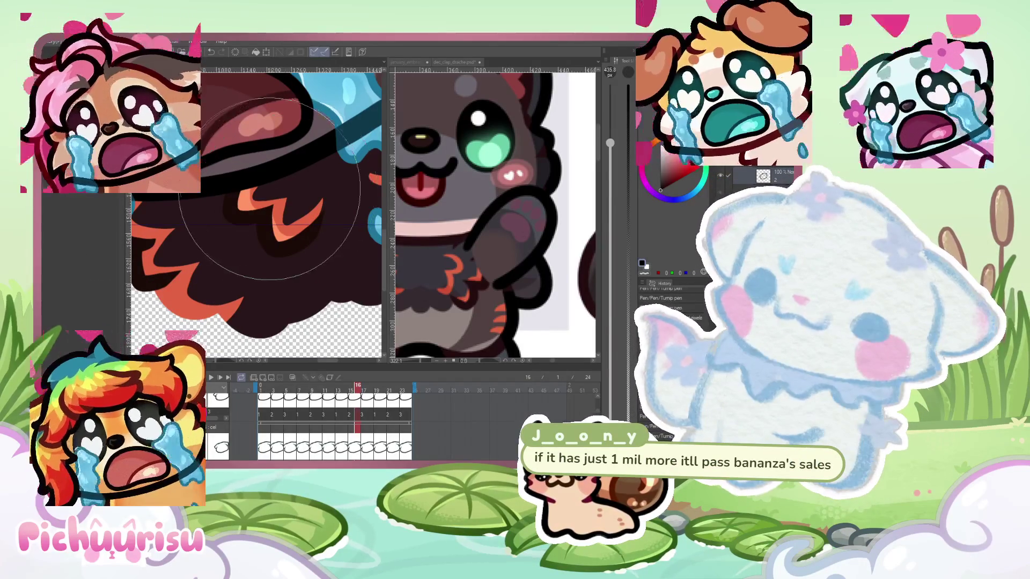
# Zoom out, play the animation, and scrub frames 13–22 to check the hearts' motion
pyautogui.scroll(-2, 274, 187)
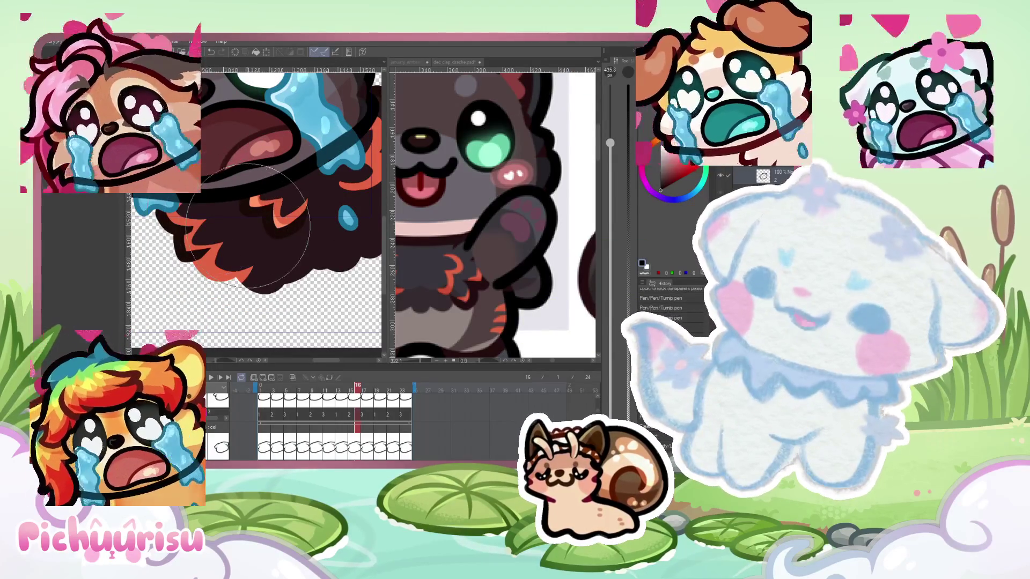
pyautogui.scroll(-3, 246, 223)
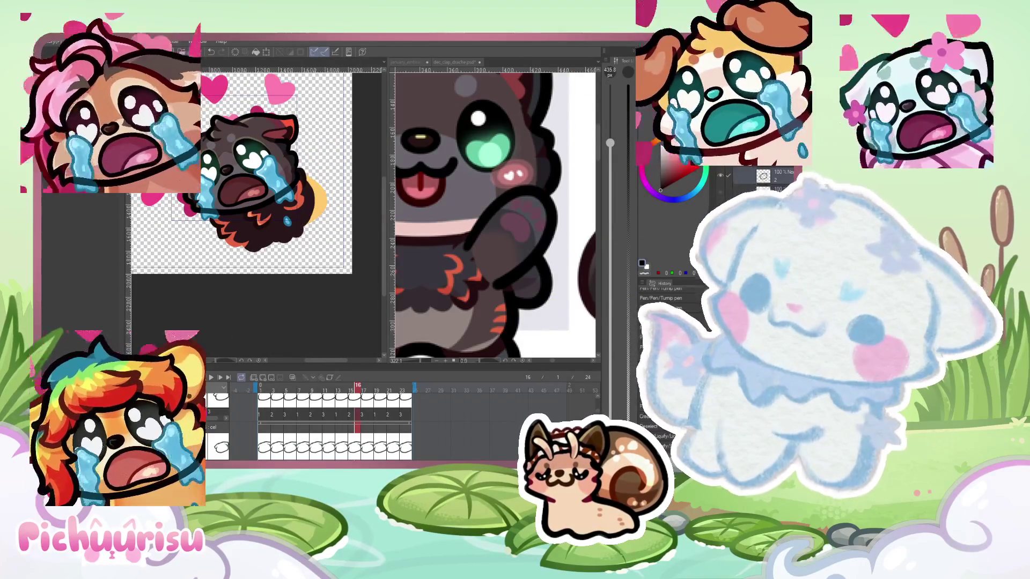
pyautogui.click(210, 378)
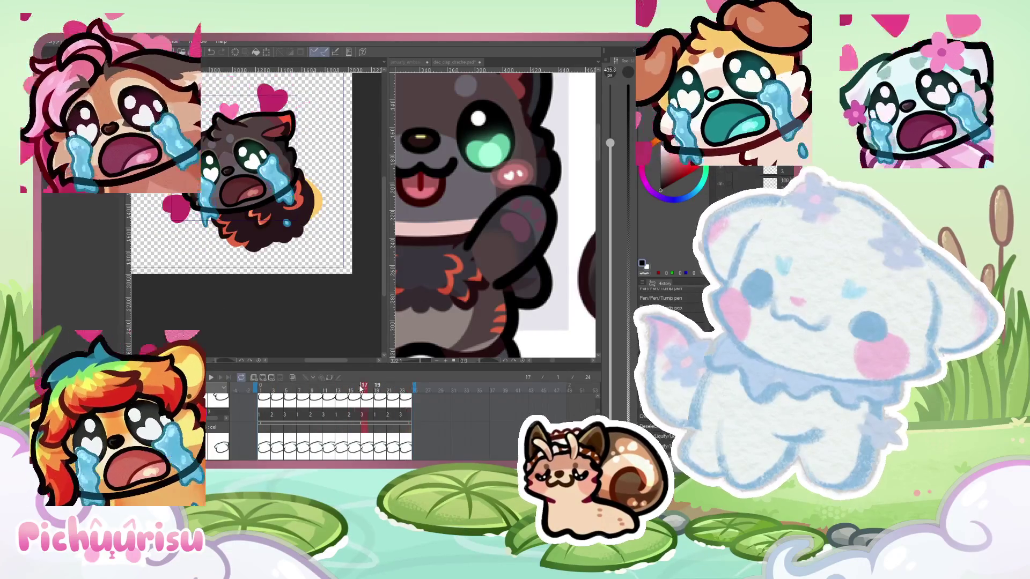
pyautogui.click(377, 386)
pyautogui.moveTo(377, 387); pyautogui.dragTo(356, 383)
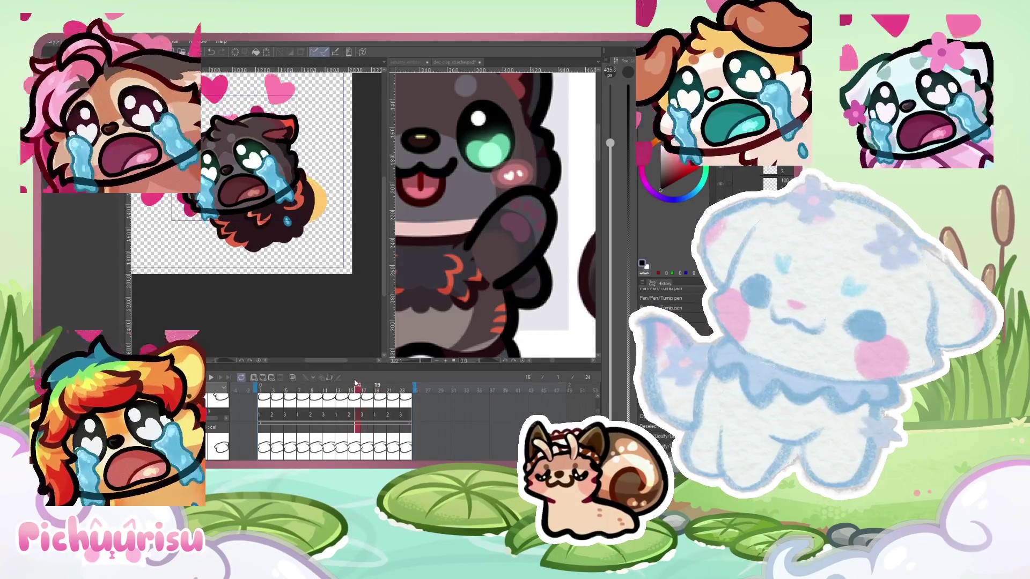
pyautogui.scroll(1, 217, 159)
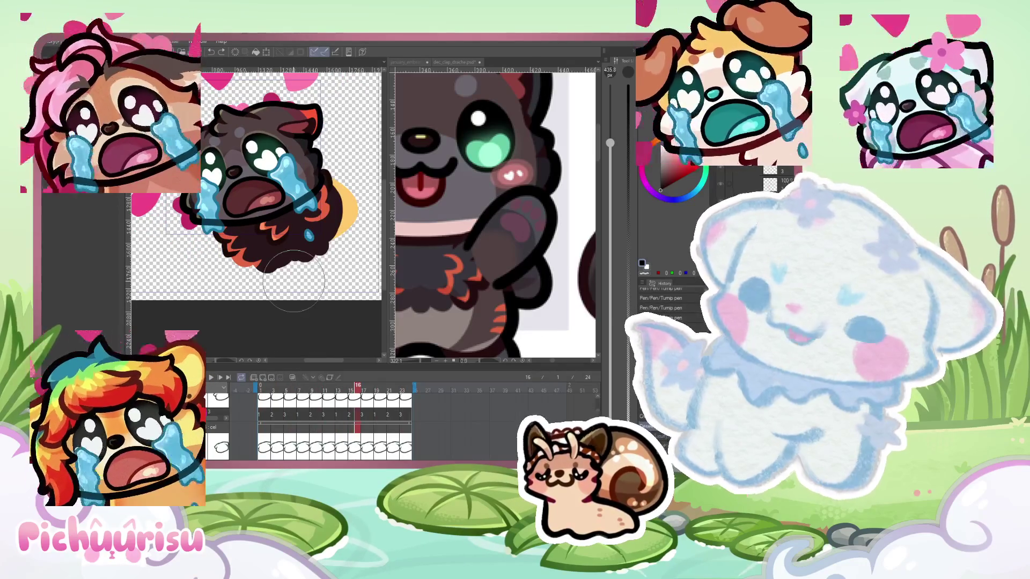
pyautogui.scroll(1, 258, 230)
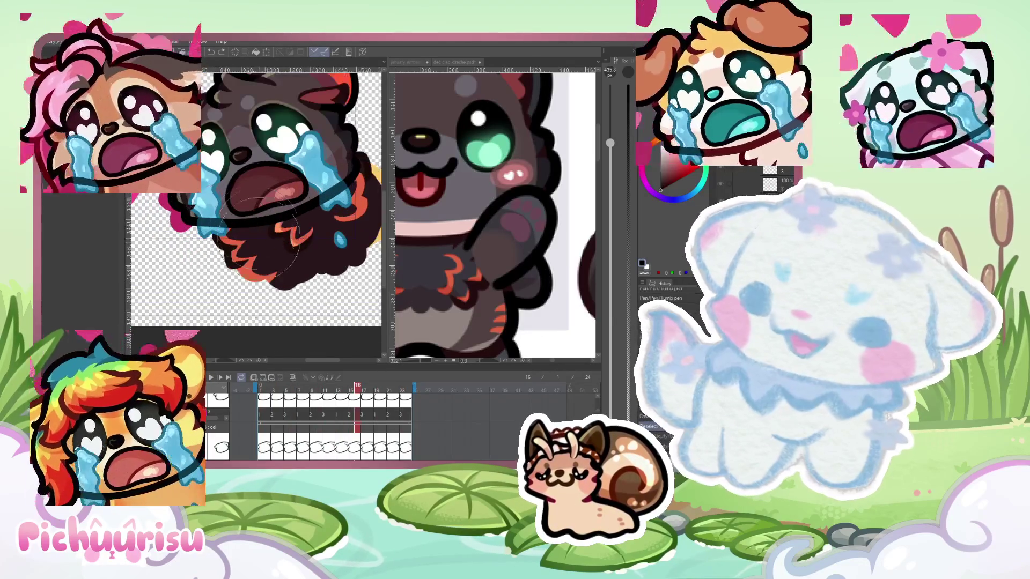
pyautogui.click(338, 391)
pyautogui.moveTo(352, 388)
pyautogui.mouseDown()
pyautogui.moveTo(367, 386)
pyautogui.moveTo(354, 387)
pyautogui.mouseUp()
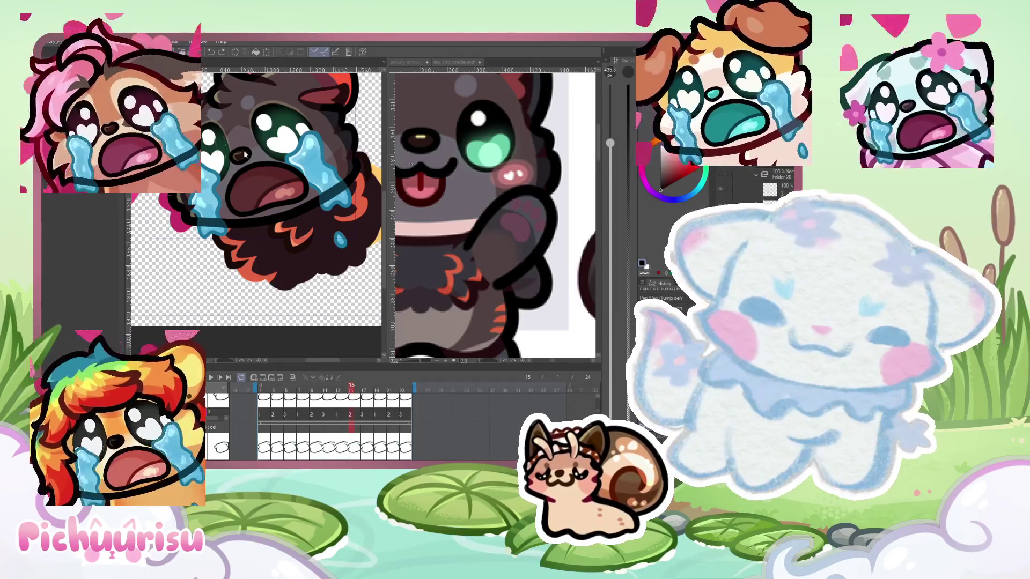
pyautogui.scroll(2, 236, 231)
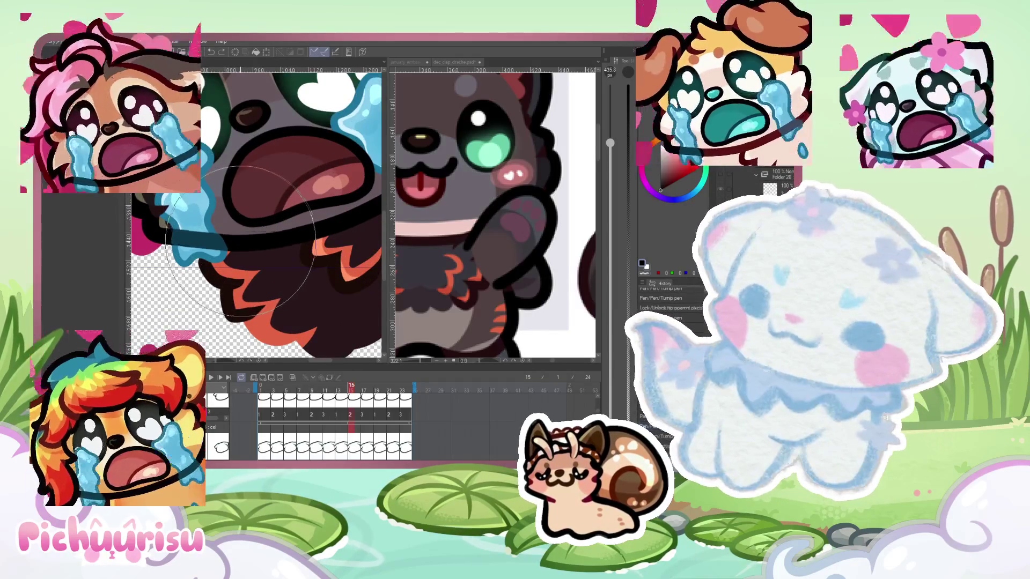
pyautogui.scroll(-1, 308, 207)
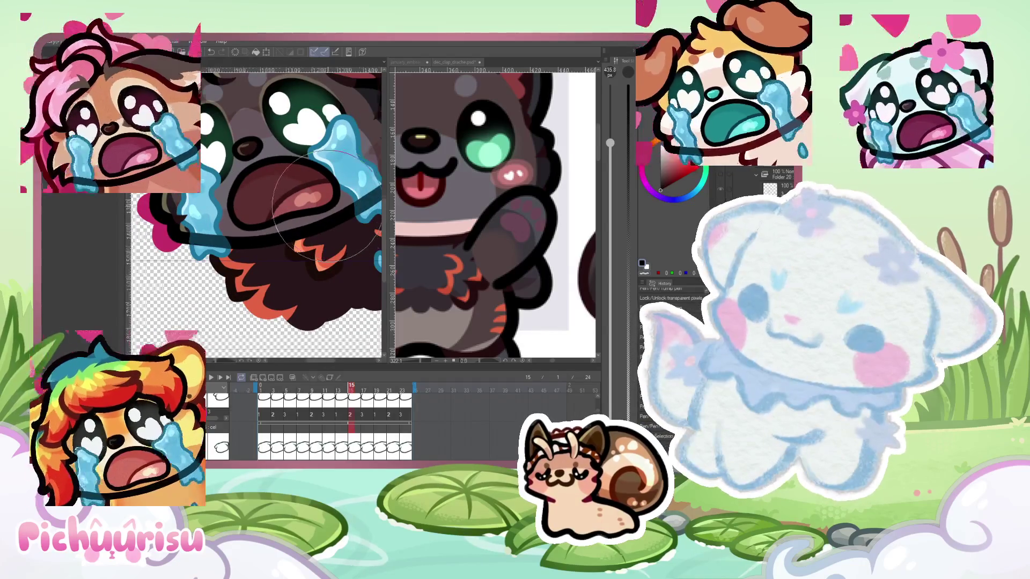
pyautogui.scroll(-1, 327, 208)
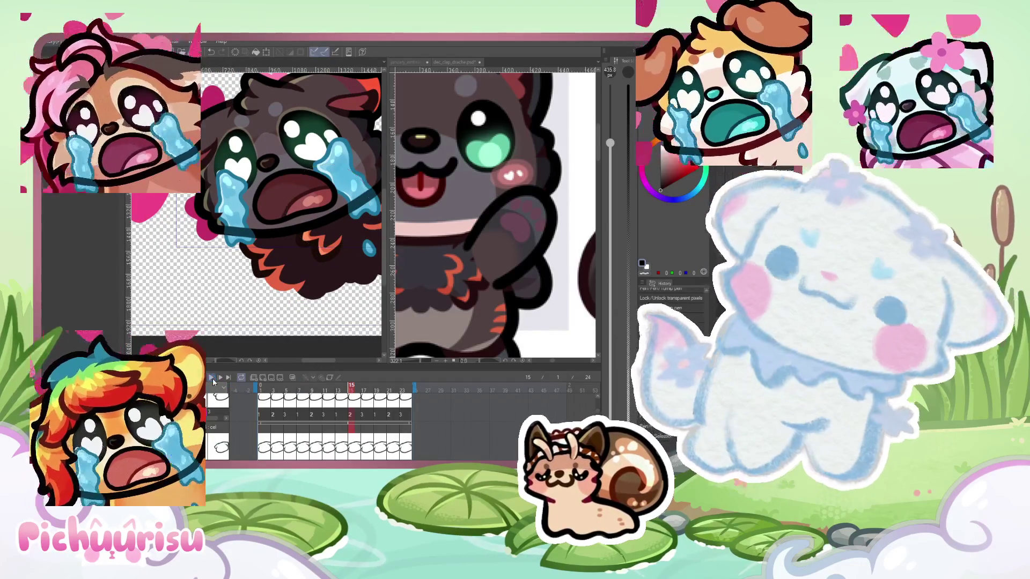
pyautogui.scroll(-2, 270, 294)
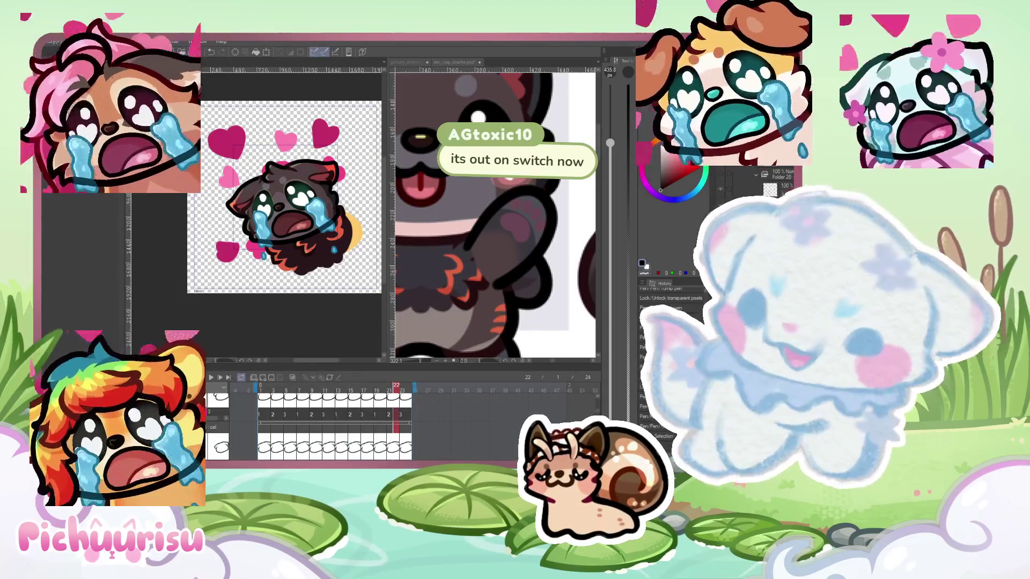
# Zoom out to the whole emote and drag the Timeline palette's top edge up to make it taller
pyautogui.scroll(-1, 206, 239)
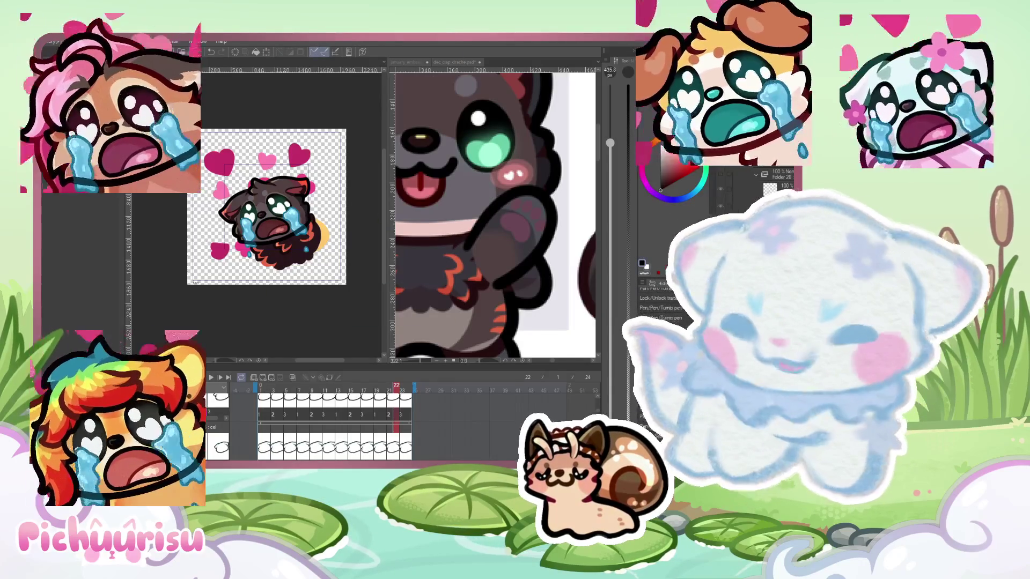
pyautogui.hotkey('ctrl', '-')
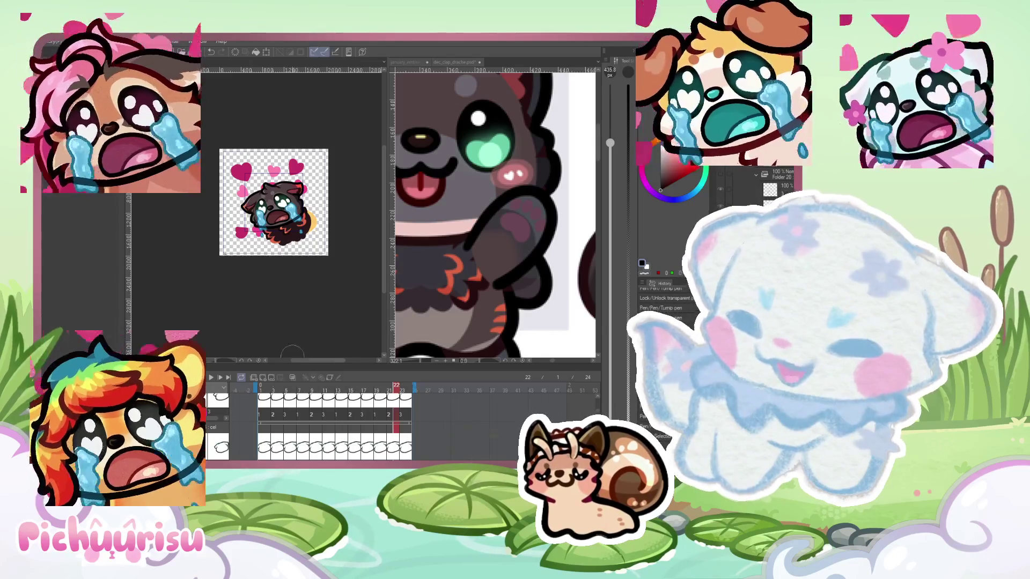
pyautogui.moveTo(284, 365); pyautogui.dragTo(300, 261)
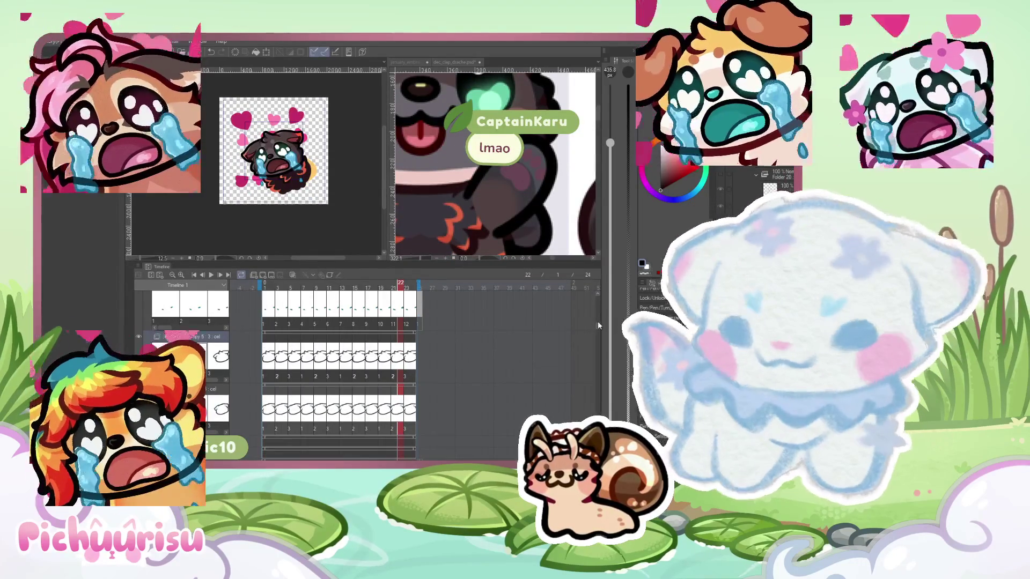
# Collapse the timeline to the Folder 25 track and select its cel to paint on
pyautogui.click(602, 279)
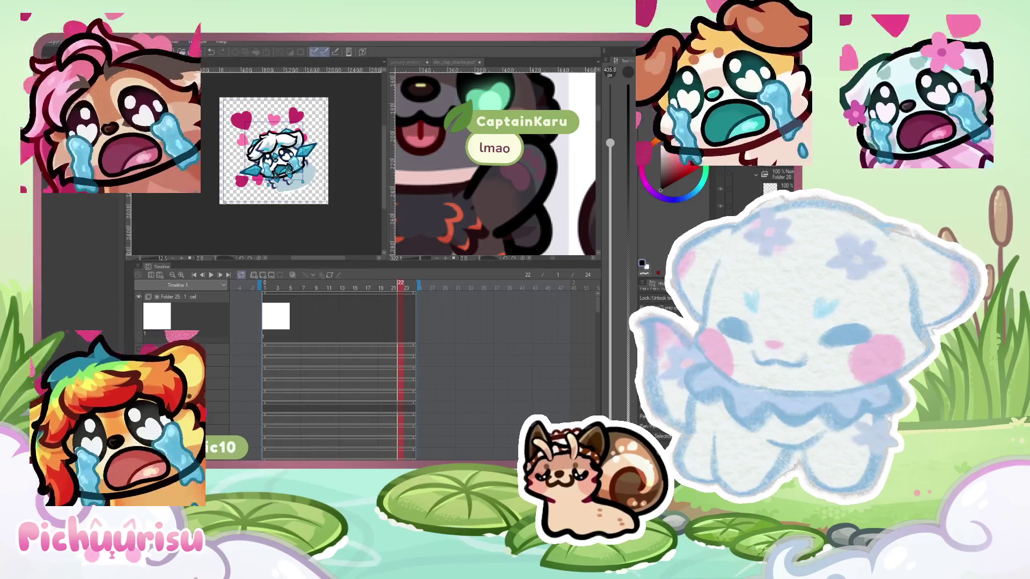
pyautogui.click(215, 396)
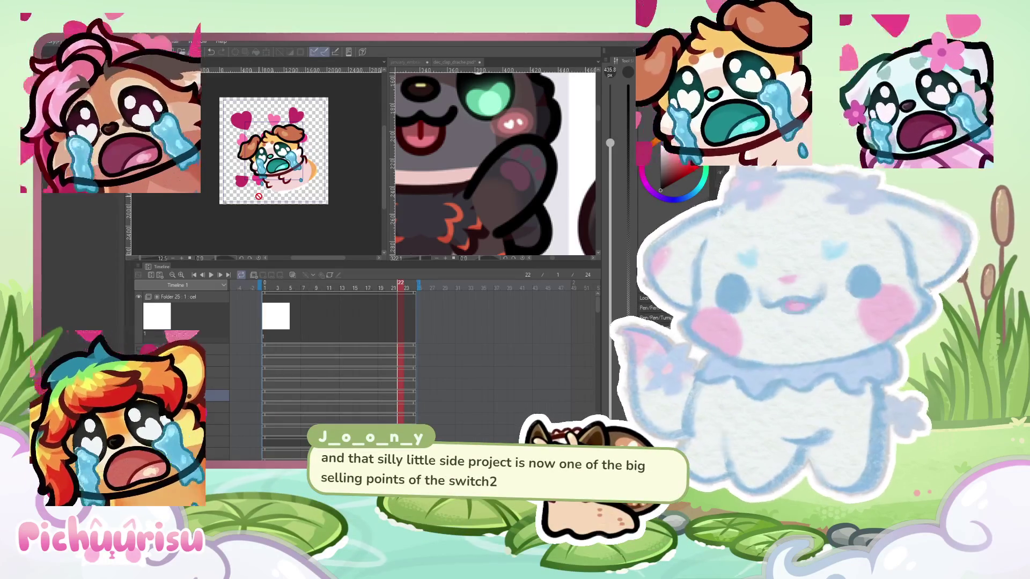
# Zoom in slightly on the orange-eared puppy cel
pyautogui.scroll(1, 259, 196)
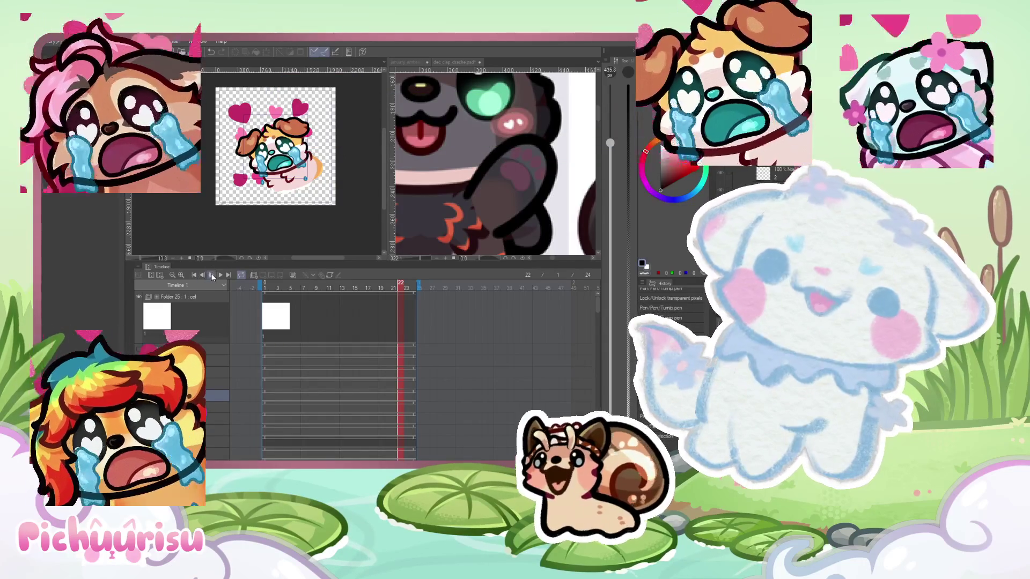
pyautogui.click(212, 274)
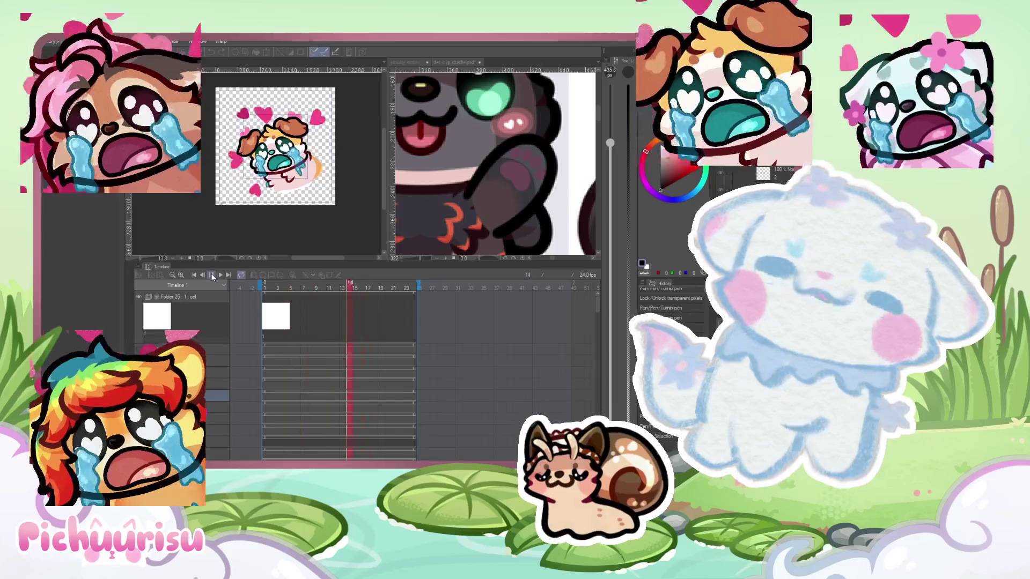
pyautogui.click(212, 275)
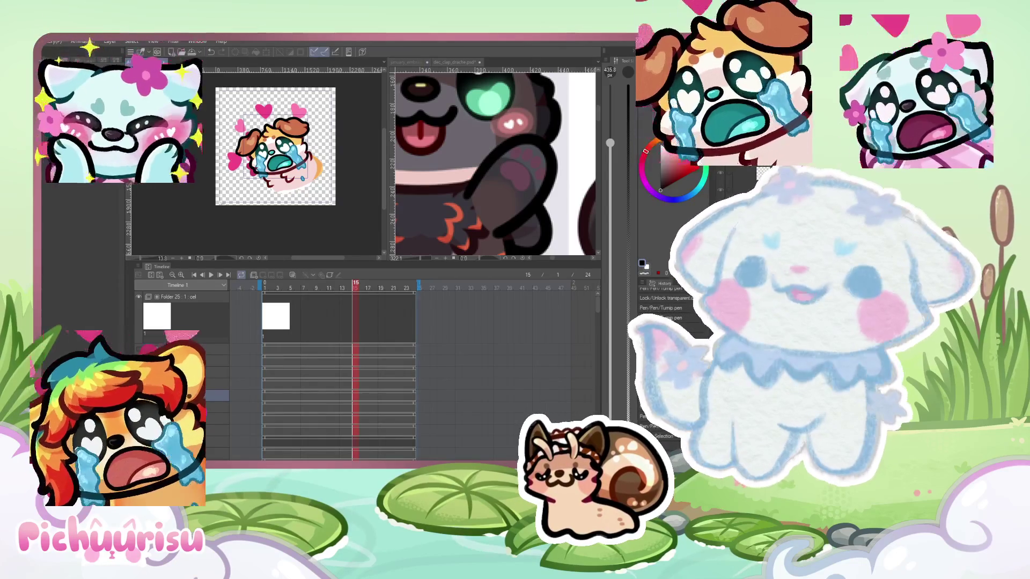
pyautogui.scroll(-2, 321, 174)
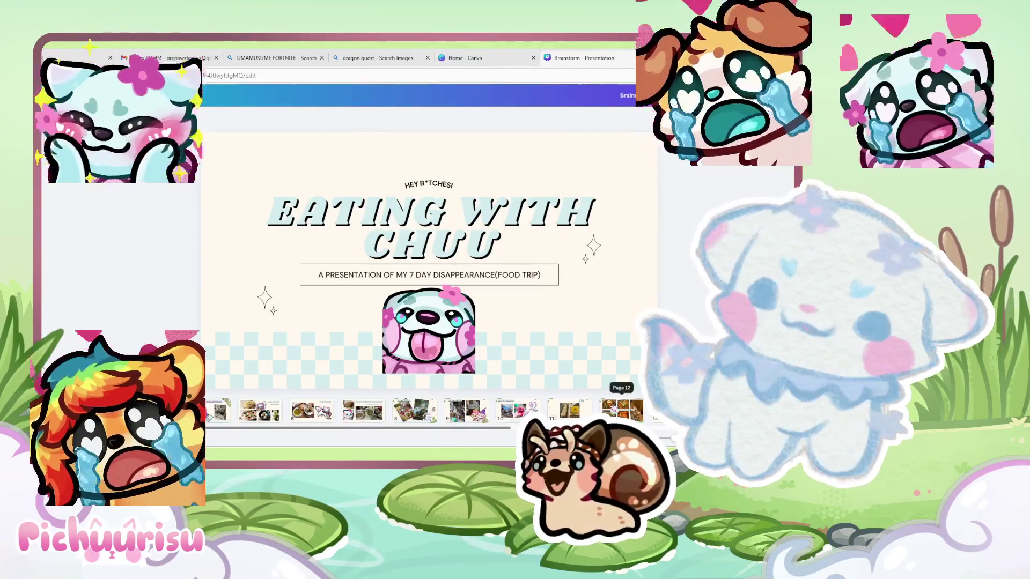
# Page from the CAFE 1945 slide to the LEMON AND OLIVES Day 4 slide and deselect it
pyautogui.click(621, 410)
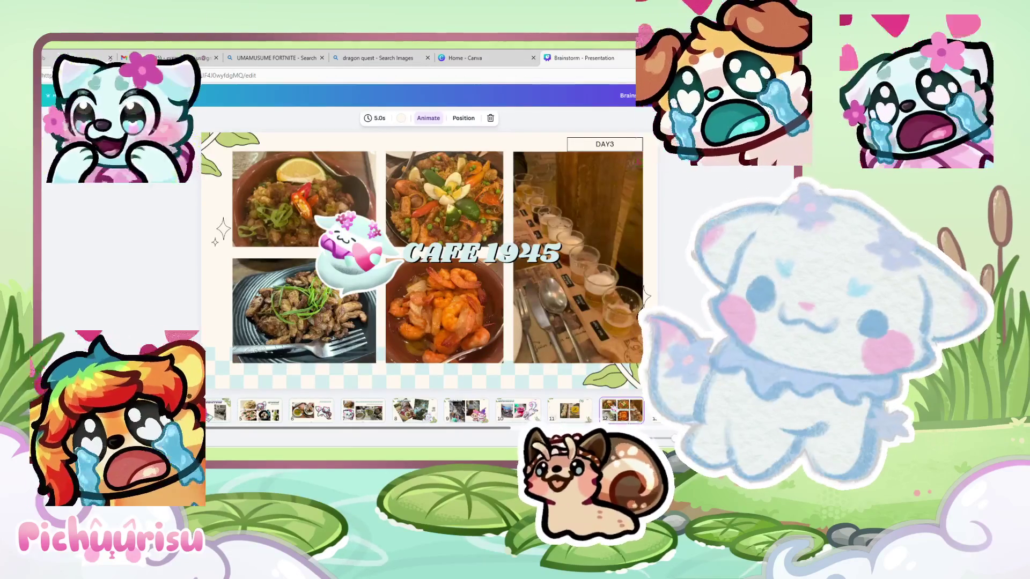
pyautogui.press('Right')
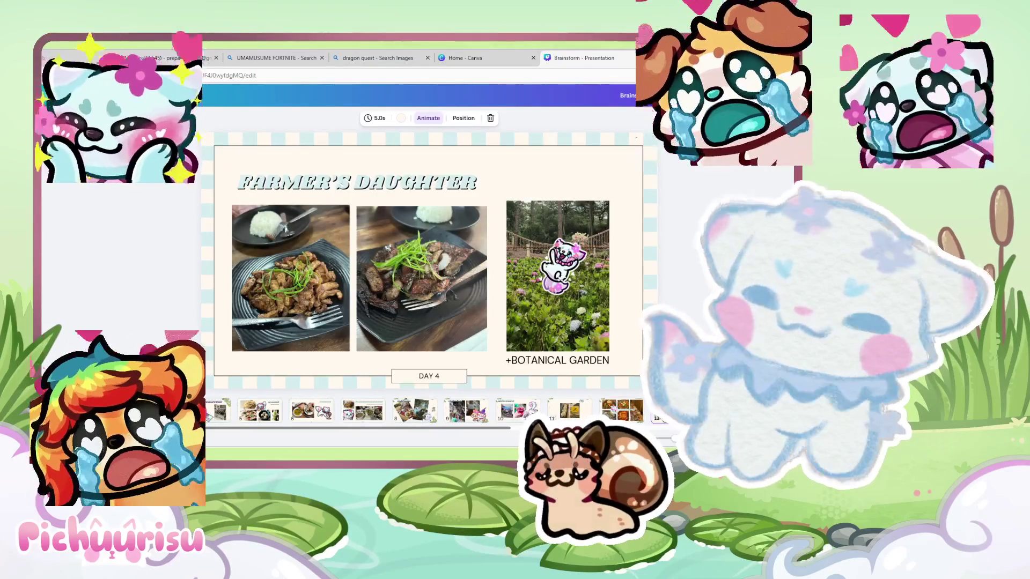
pyautogui.click(617, 410)
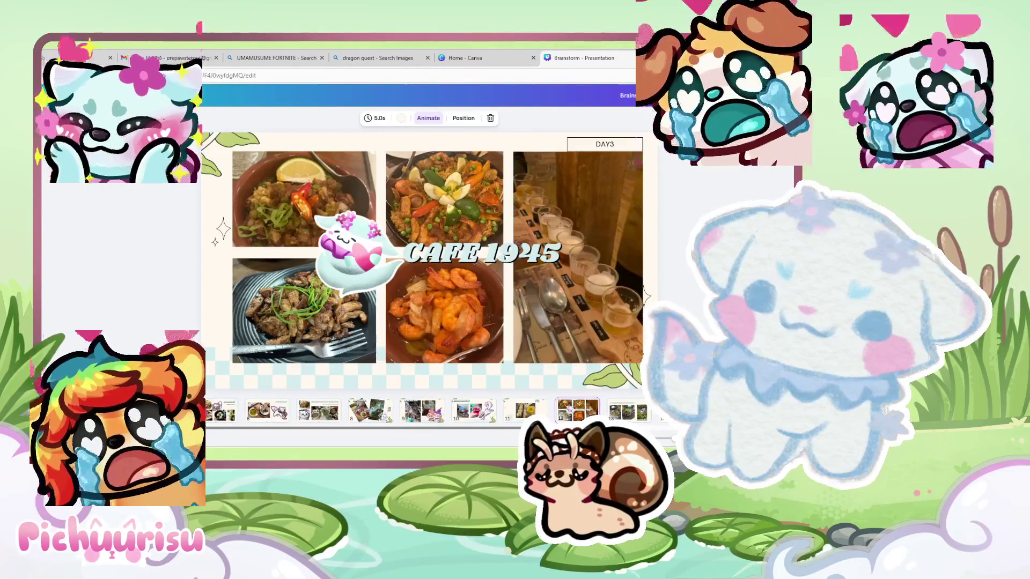
pyautogui.press('Right')
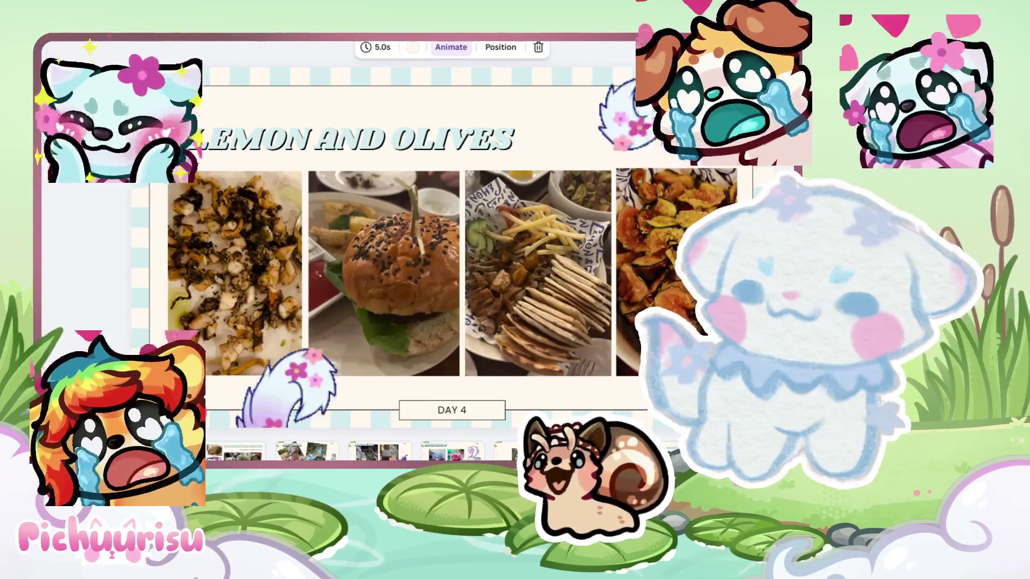
pyautogui.press('Escape')
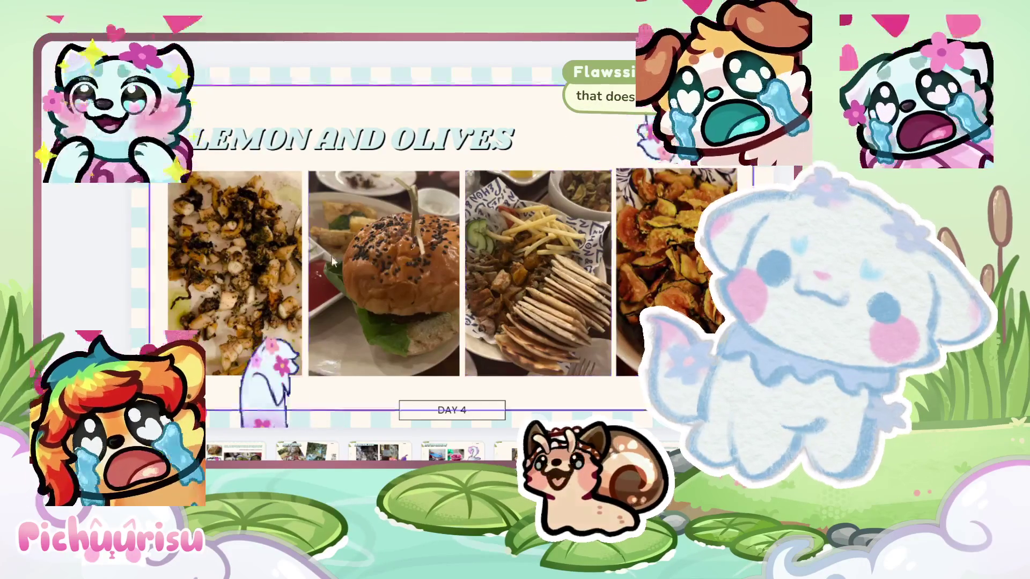
pyautogui.click(234, 252)
pyautogui.moveTo(304, 172)
pyautogui.mouseDown()
pyautogui.moveTo(460, 115)
pyautogui.moveTo(324, 154)
pyautogui.moveTo(305, 172)
pyautogui.mouseUp()
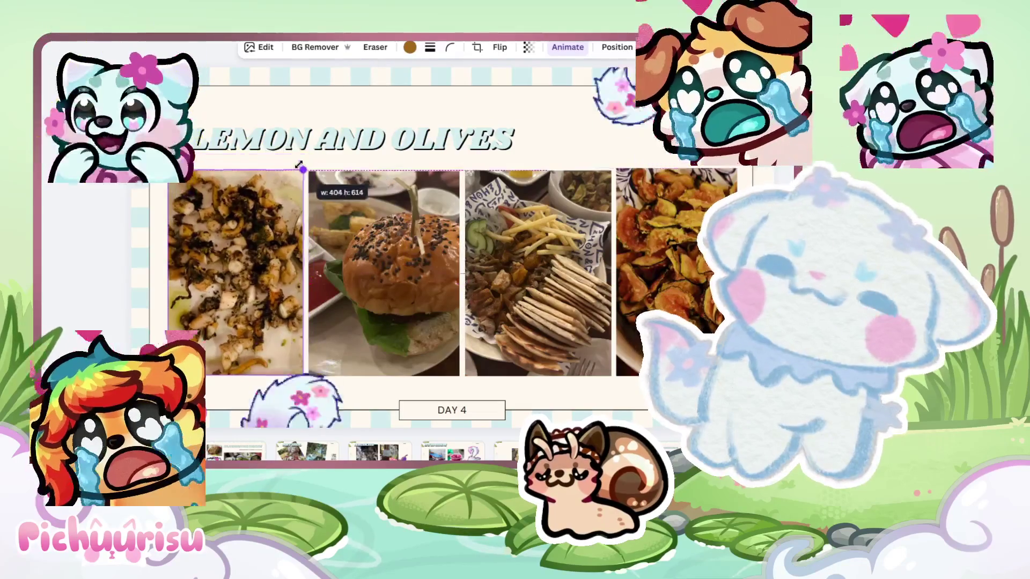
pyautogui.click(420, 215)
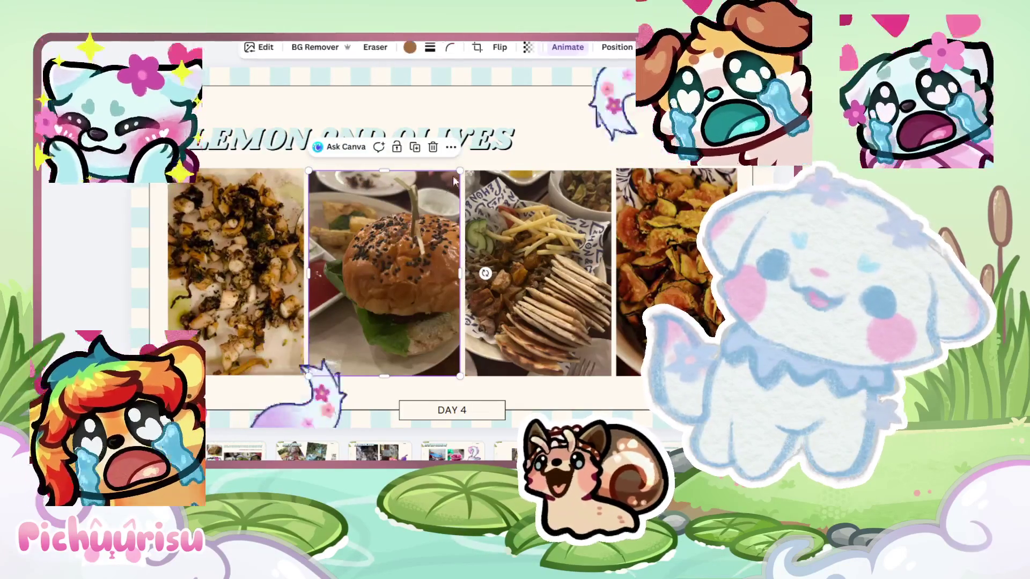
pyautogui.moveTo(460, 171)
pyautogui.mouseDown()
pyautogui.moveTo(475, 86)
pyautogui.moveTo(491, 185)
pyautogui.mouseUp()
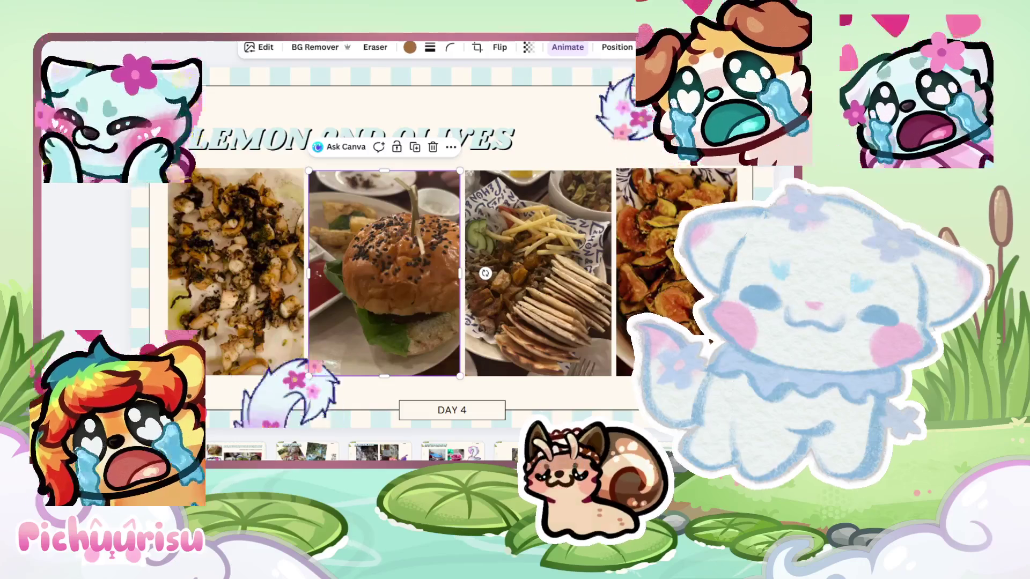
pyautogui.click(534, 261)
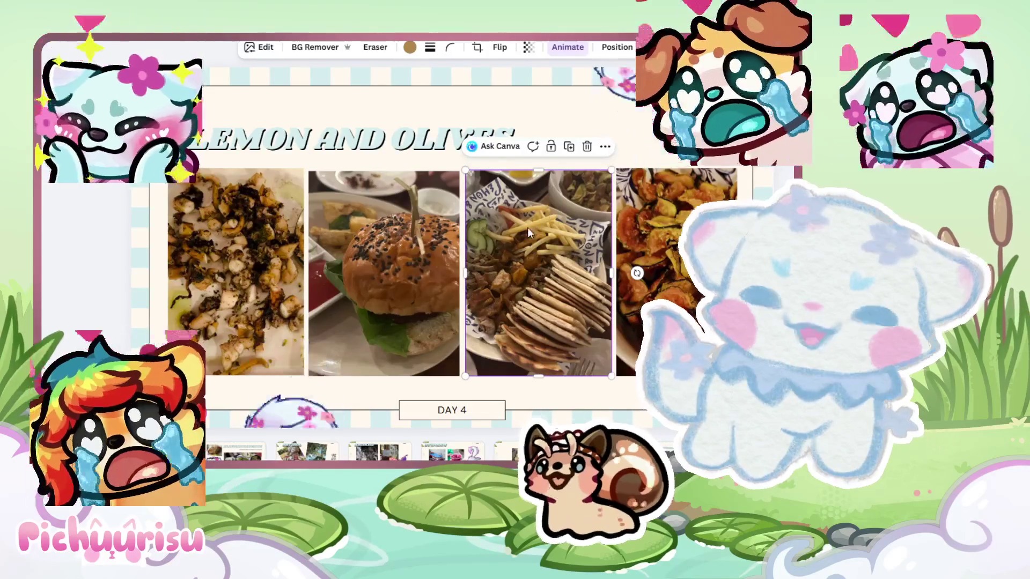
pyautogui.moveTo(611, 170)
pyautogui.mouseDown()
pyautogui.moveTo(659, 104)
pyautogui.moveTo(614, 167)
pyautogui.moveTo(491, 94)
pyautogui.moveTo(476, 62)
pyautogui.mouseUp()
pyautogui.moveTo(622, 221)
pyautogui.mouseDown()
pyautogui.moveTo(414, 309)
pyautogui.moveTo(494, 304)
pyautogui.mouseUp()
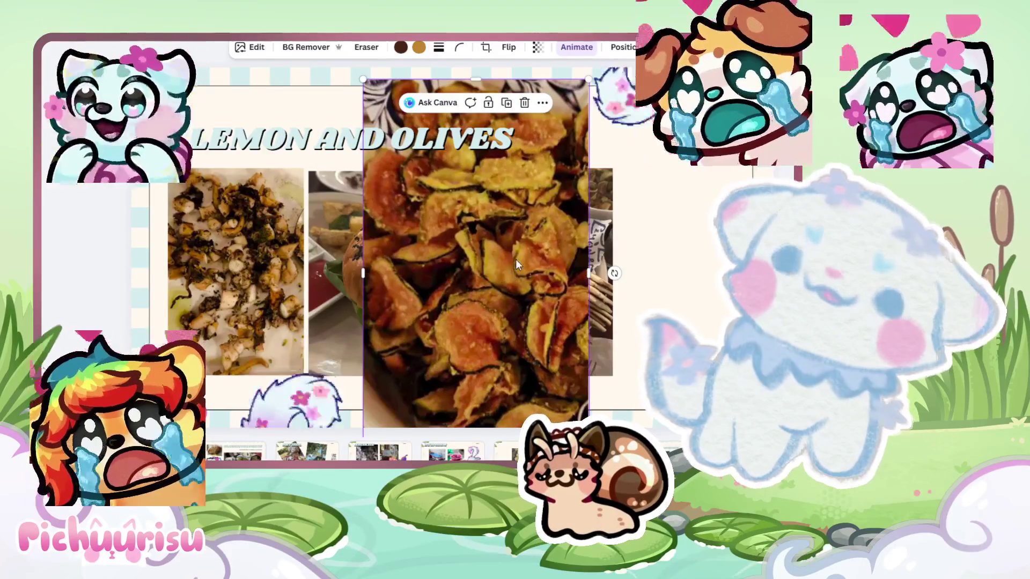
pyautogui.hotkey('ctrl', 'z')
pyautogui.hotkey('ctrl', 'z')
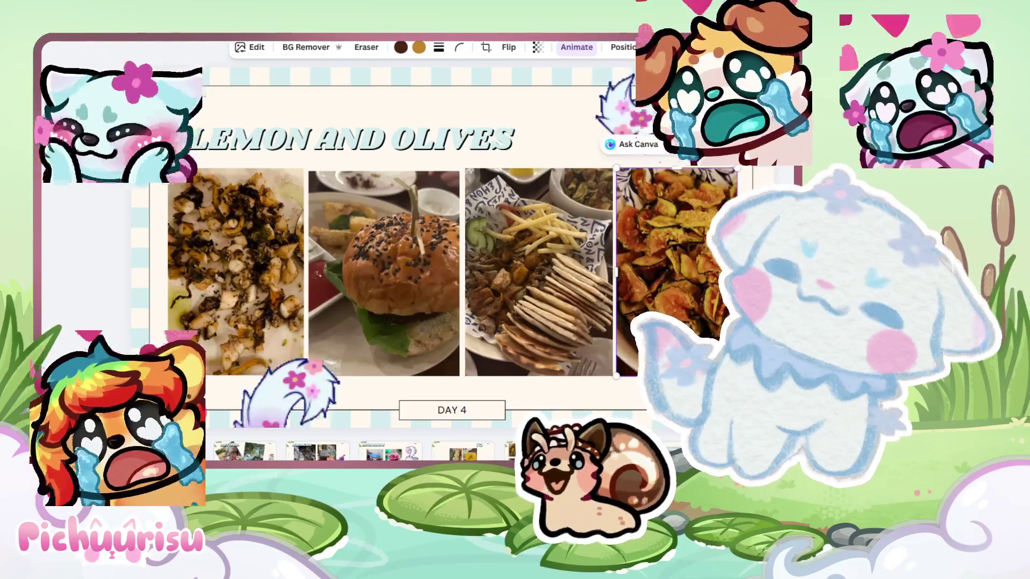
pyautogui.hscroll(-1, 360, 451)
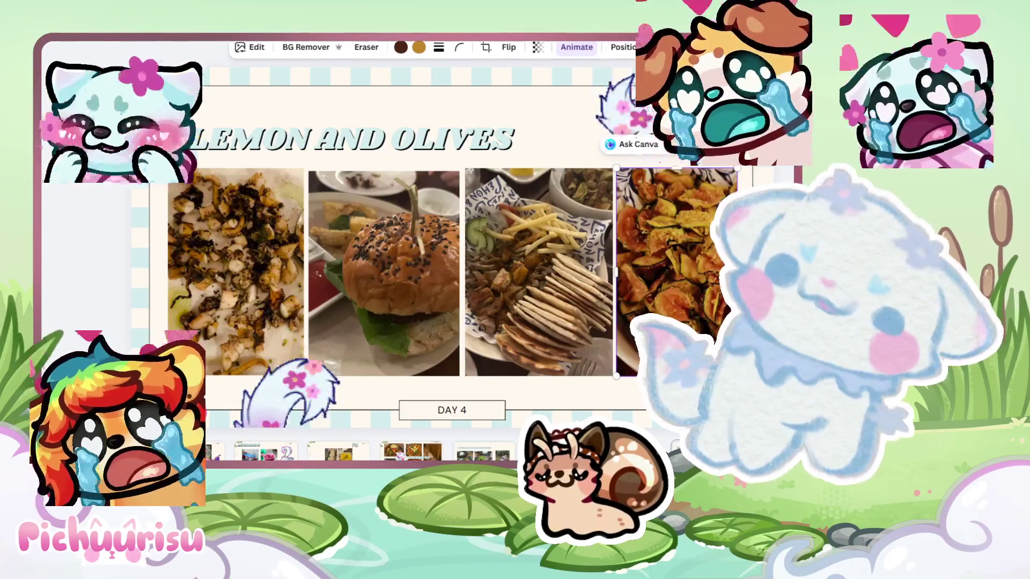
pyautogui.press('pagedown')
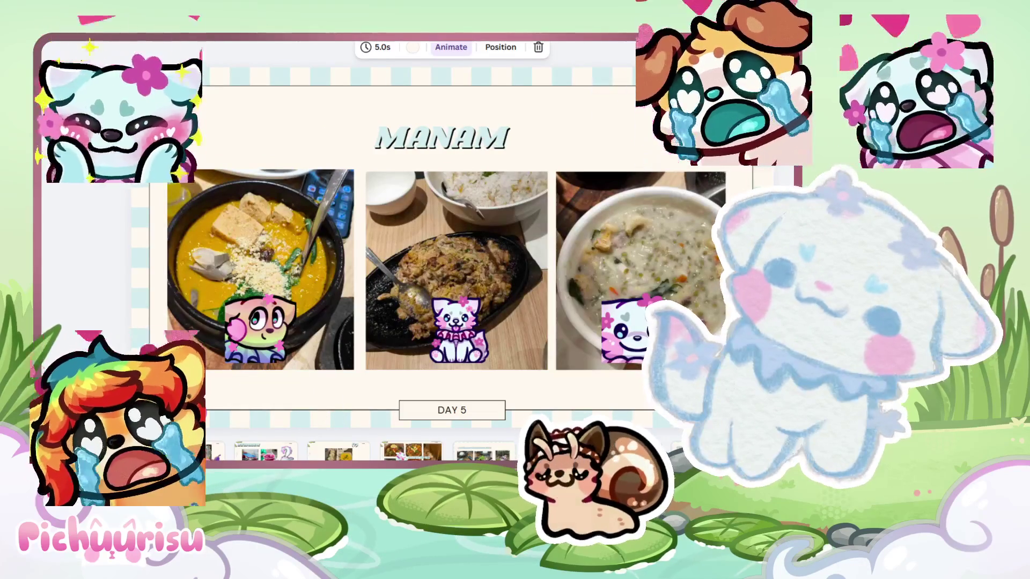
# Page between Lemon and Olives and Diplomat Hotel, ending on the Lemon and Olives page
pyautogui.press('pageup')
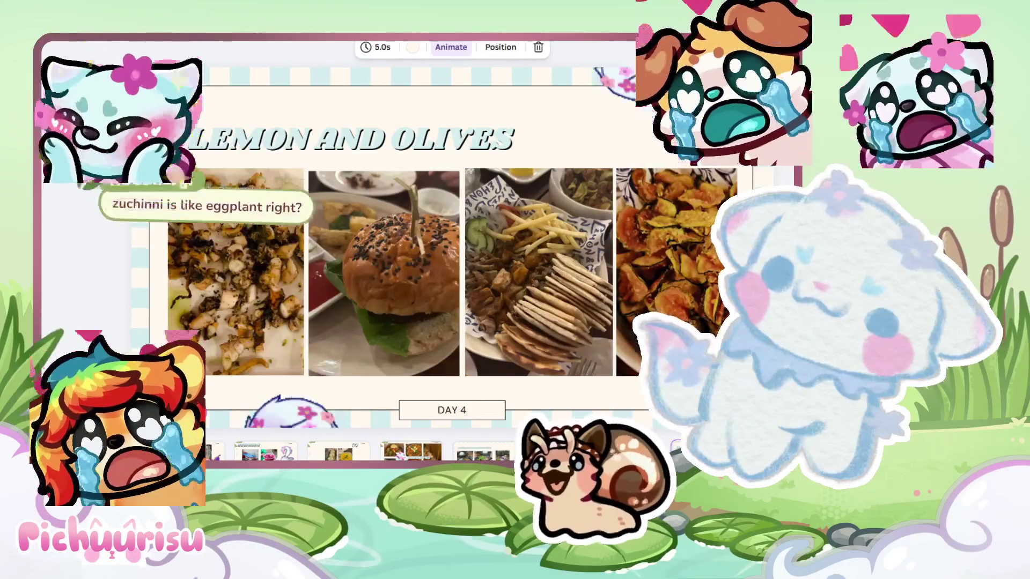
pyautogui.press('pagedown')
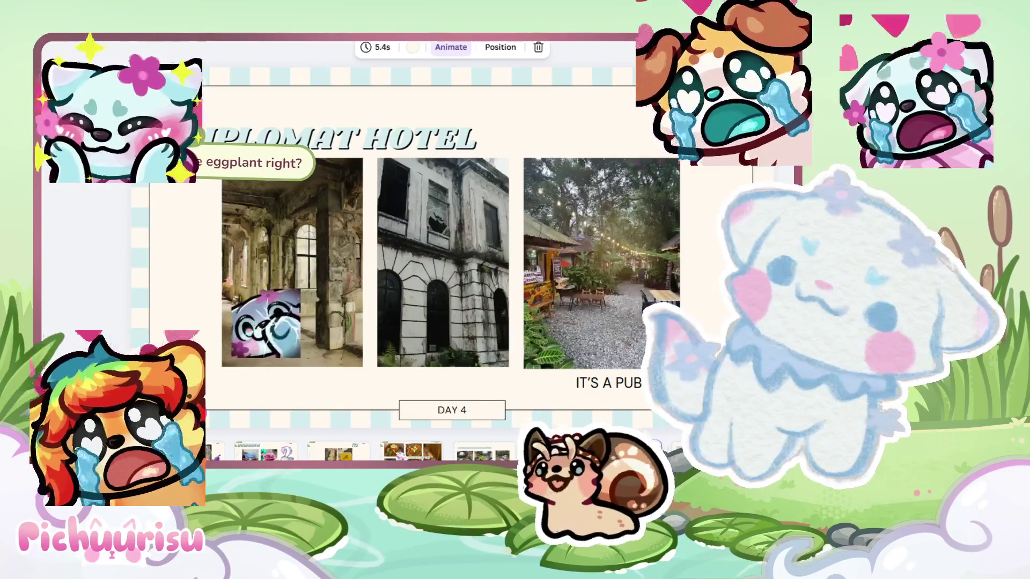
pyautogui.press('pageup')
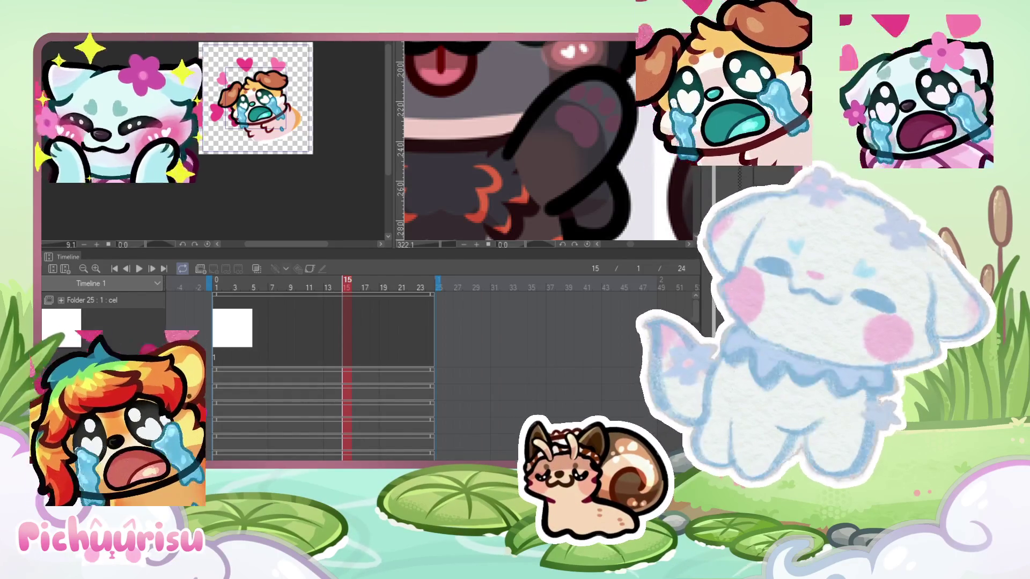
# Shorten the timeline so the canvases are taller, then switch to the full wolf reference artwork
pyautogui.scroll(-2, 234, 213)
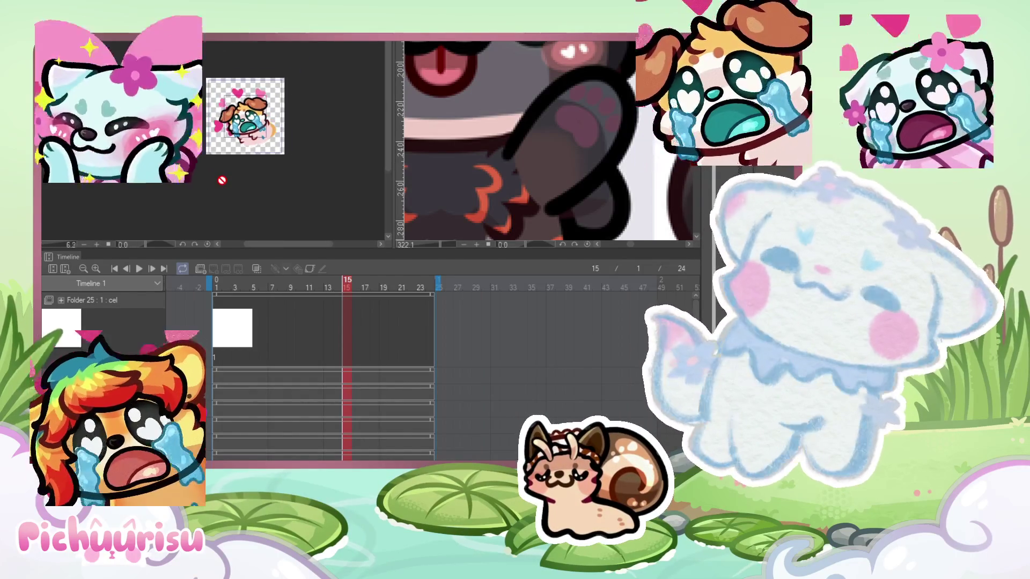
pyautogui.moveTo(380, 236); pyautogui.dragTo(373, 333)
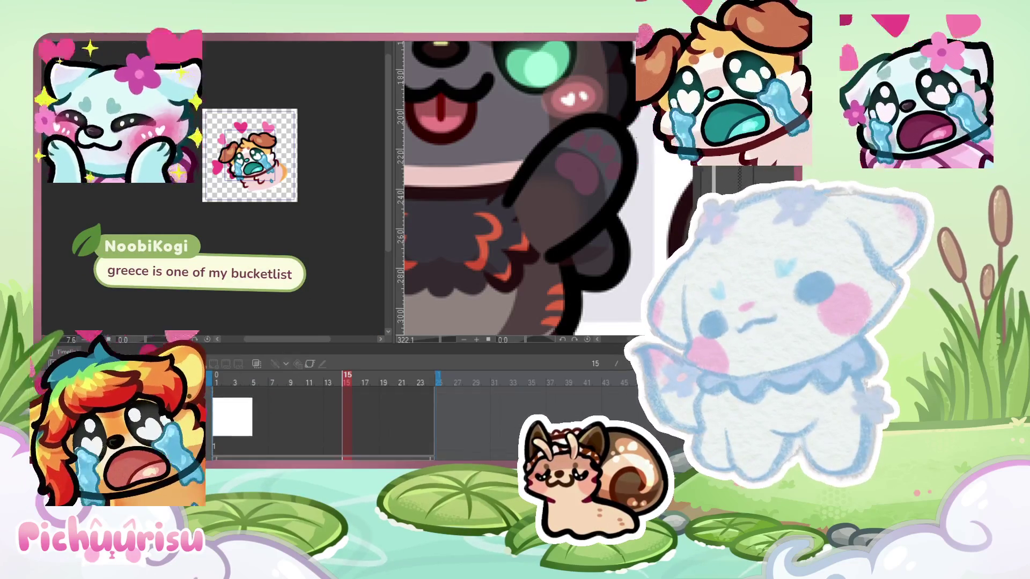
pyautogui.scroll(-3, 322, 424)
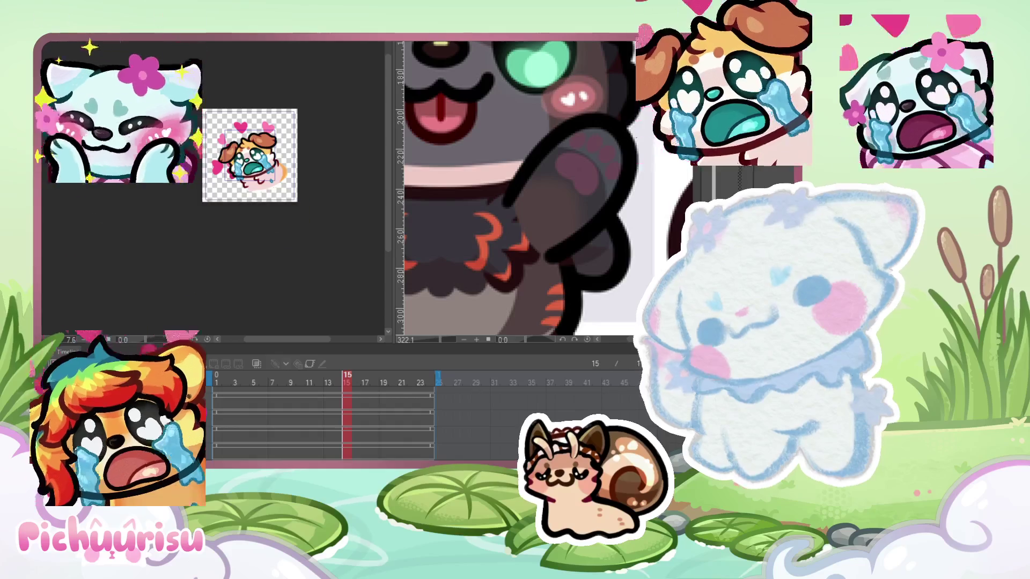
pyautogui.scroll(3, 250, 155)
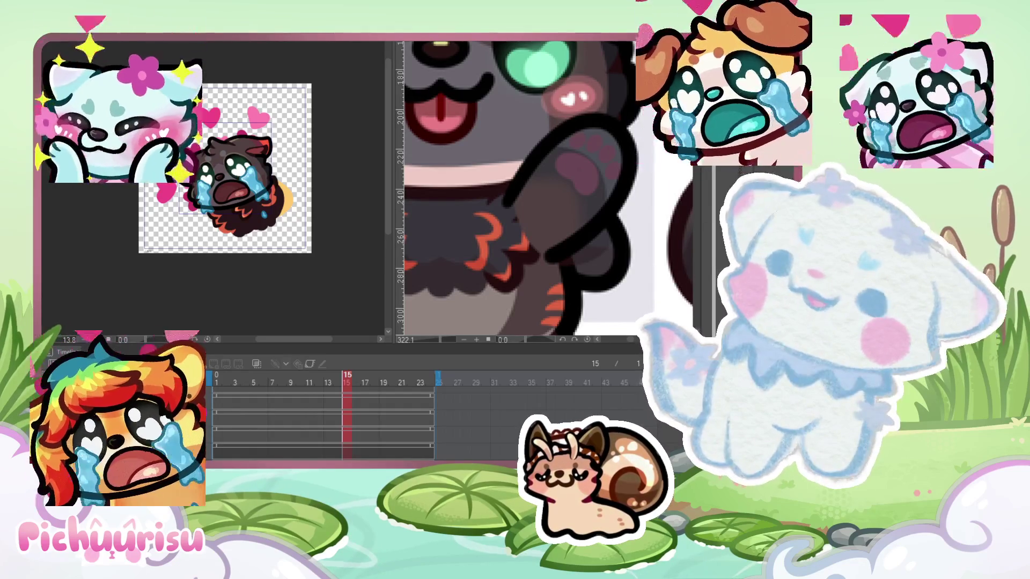
pyautogui.hotkey('ctrl', 'Tab')
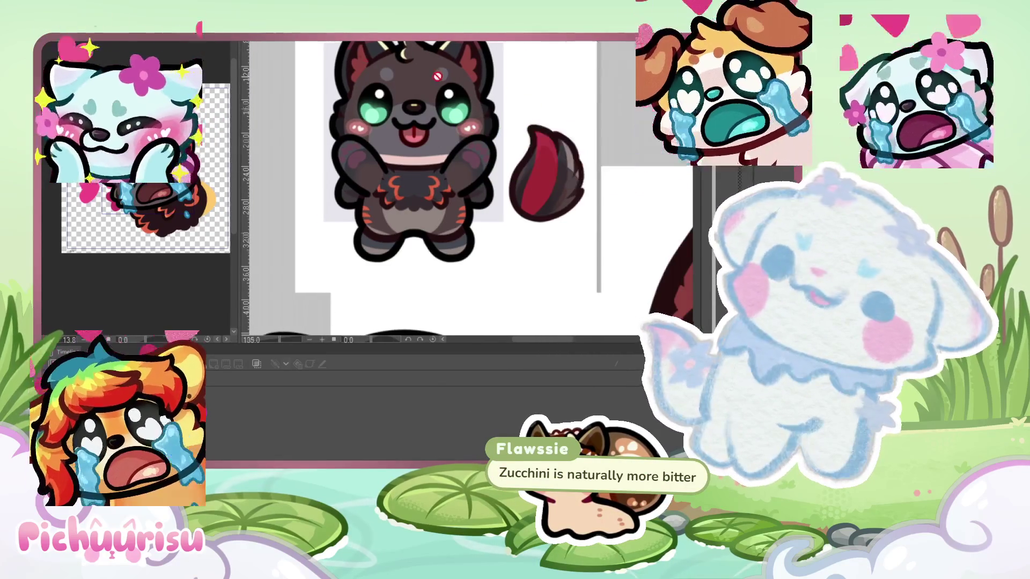
# Zoom out the reference canvas and drag the split divider right to widen the emote pane
pyautogui.scroll(-1, 440, 188)
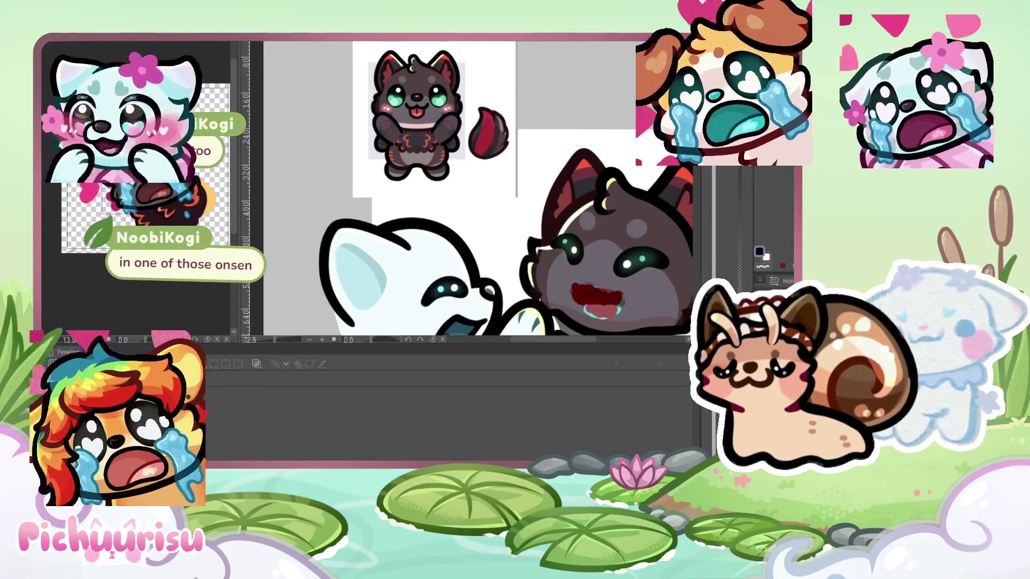
pyautogui.scroll(-2, 558, 245)
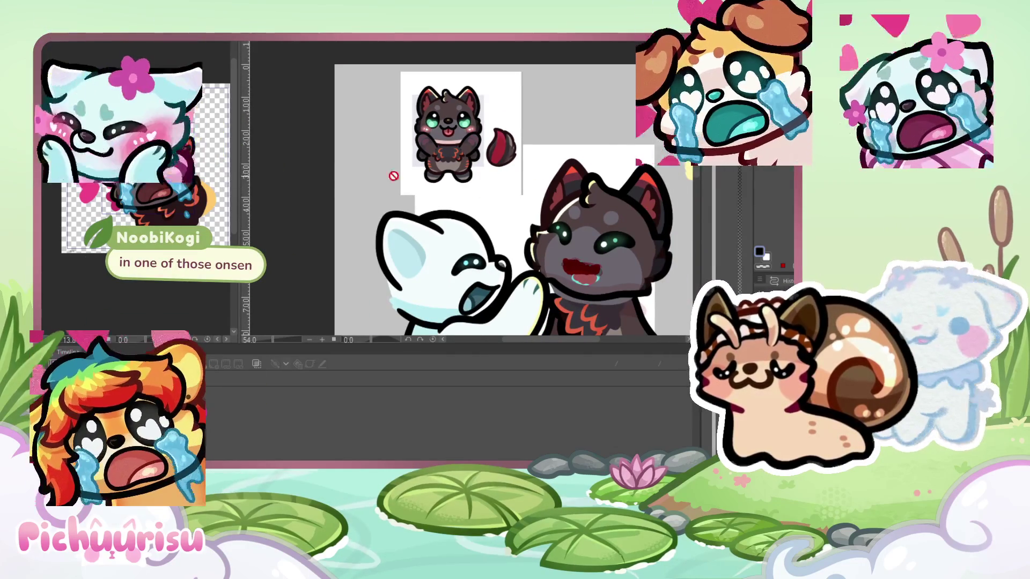
pyautogui.moveTo(248, 187); pyautogui.dragTo(507, 215)
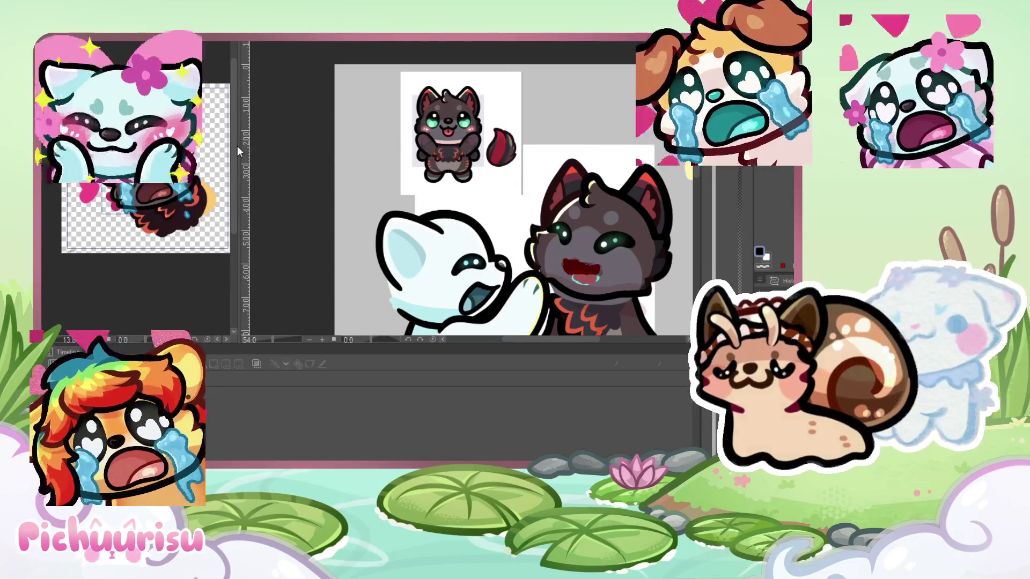
pyautogui.moveTo(240, 145); pyautogui.dragTo(527, 145)
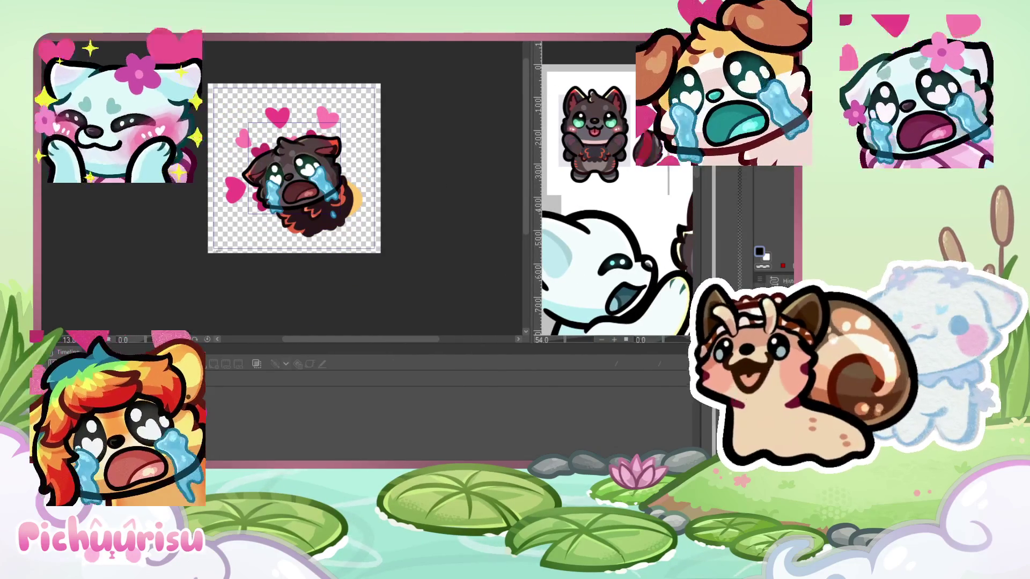
pyautogui.scroll(2, 220, 124)
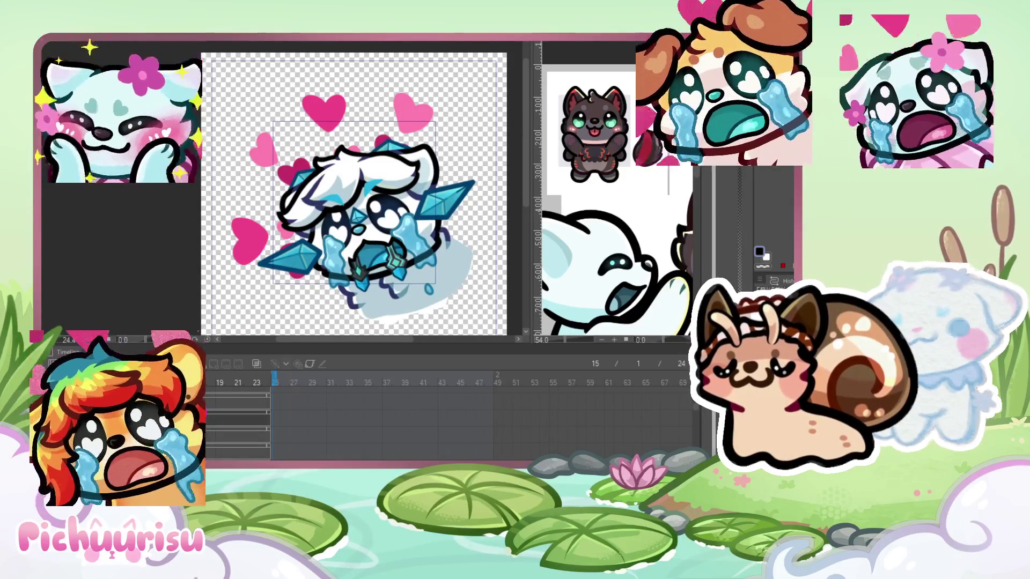
pyautogui.moveTo(531, 85); pyautogui.dragTo(308, 72)
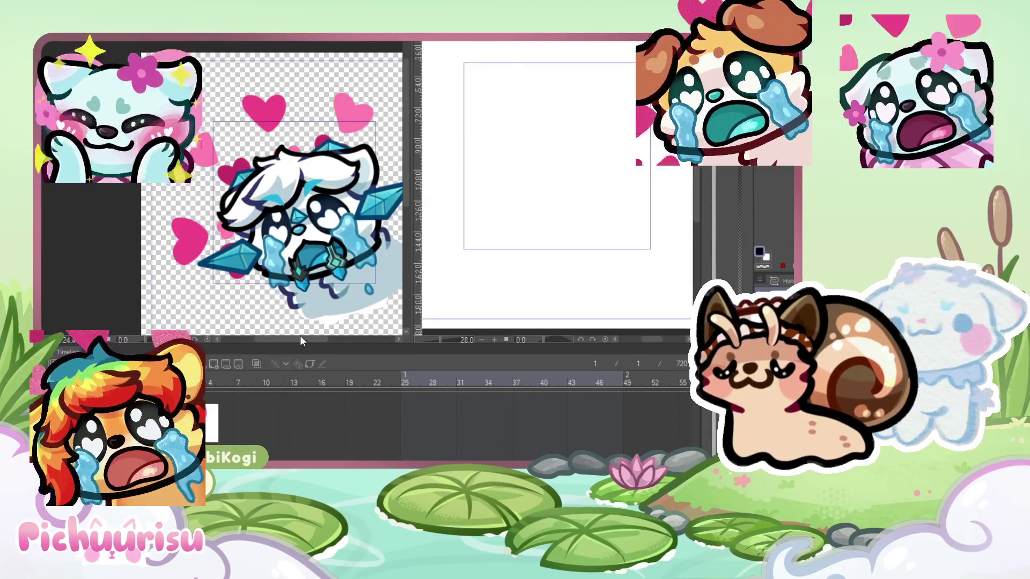
pyautogui.moveTo(296, 337); pyautogui.dragTo(307, 335)
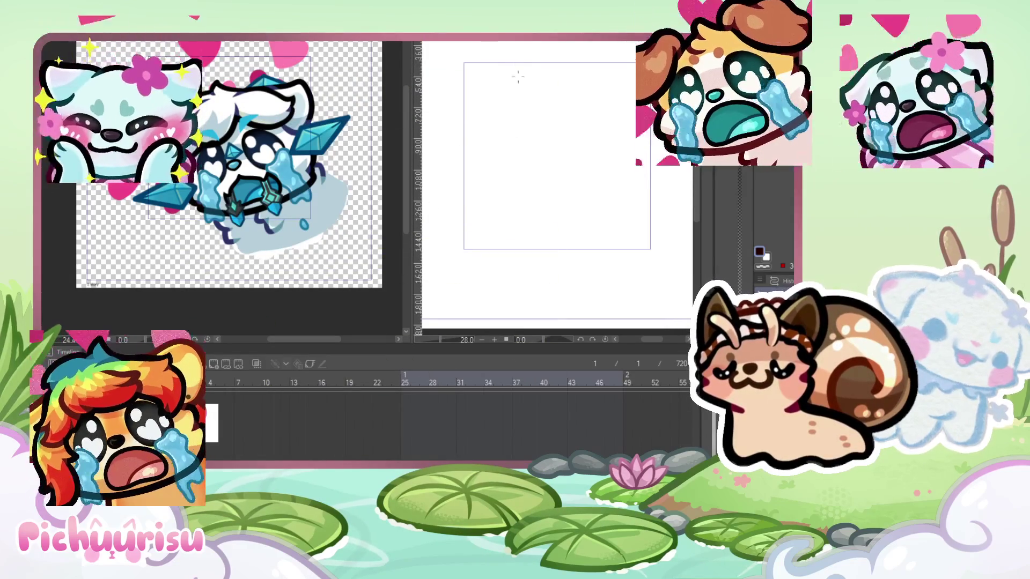
pyautogui.moveTo(485, 87); pyautogui.dragTo(488, 125)
pyautogui.hotkey('ctrl', 'z')
pyautogui.hotkey('ctrl', 'z')
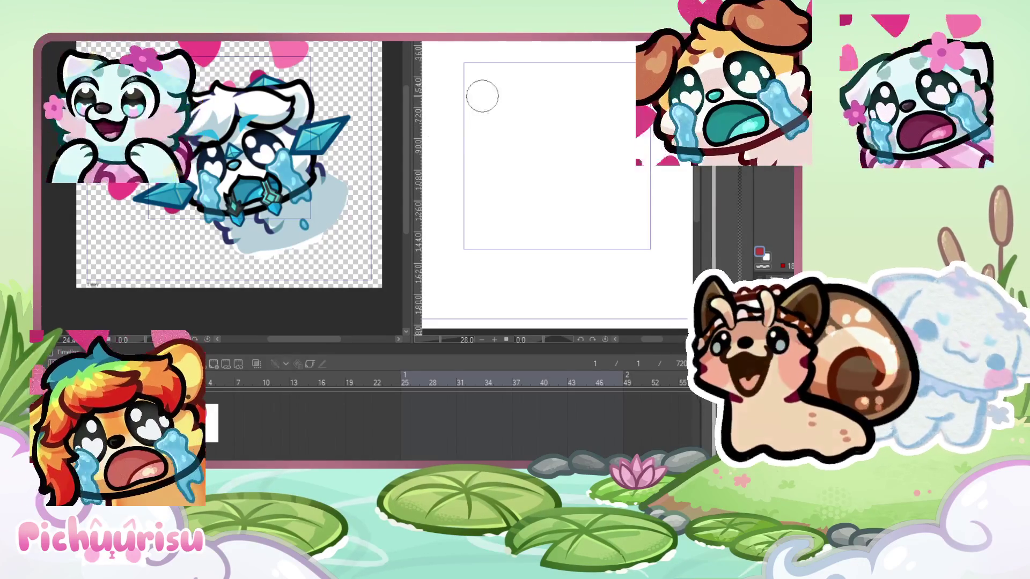
# Hand-letter 'BRB' and, beneath it, 'Lunch' in red on the sign
pyautogui.moveTo(481, 87); pyautogui.dragTo(485, 137)
pyautogui.moveTo(523, 88)
pyautogui.mouseDown()
pyautogui.moveTo(523, 133)
pyautogui.moveTo(526, 113)
pyautogui.moveTo(548, 129)
pyautogui.mouseUp()
pyautogui.moveTo(560, 87)
pyautogui.mouseDown()
pyautogui.moveTo(562, 125)
pyautogui.moveTo(585, 80)
pyautogui.moveTo(553, 86)
pyautogui.mouseUp()
pyautogui.moveTo(479, 161)
pyautogui.mouseDown()
pyautogui.moveTo(478, 185)
pyautogui.moveTo(523, 188)
pyautogui.mouseUp()
pyautogui.moveTo(531, 172); pyautogui.dragTo(570, 186)
pyautogui.moveTo(581, 149); pyautogui.dragTo(580, 188)
pyautogui.moveTo(580, 176); pyautogui.dragTo(602, 186)
# Letter 'Break' on the third line, then widen the emote view and shrink the timeline
pyautogui.moveTo(496, 208)
pyautogui.mouseDown()
pyautogui.moveTo(495, 244)
pyautogui.moveTo(518, 243)
pyautogui.mouseUp()
pyautogui.moveTo(518, 231); pyautogui.dragTo(606, 238)
pyautogui.moveTo(624, 208)
pyautogui.mouseDown()
pyautogui.moveTo(614, 221)
pyautogui.moveTo(632, 237)
pyautogui.mouseUp()
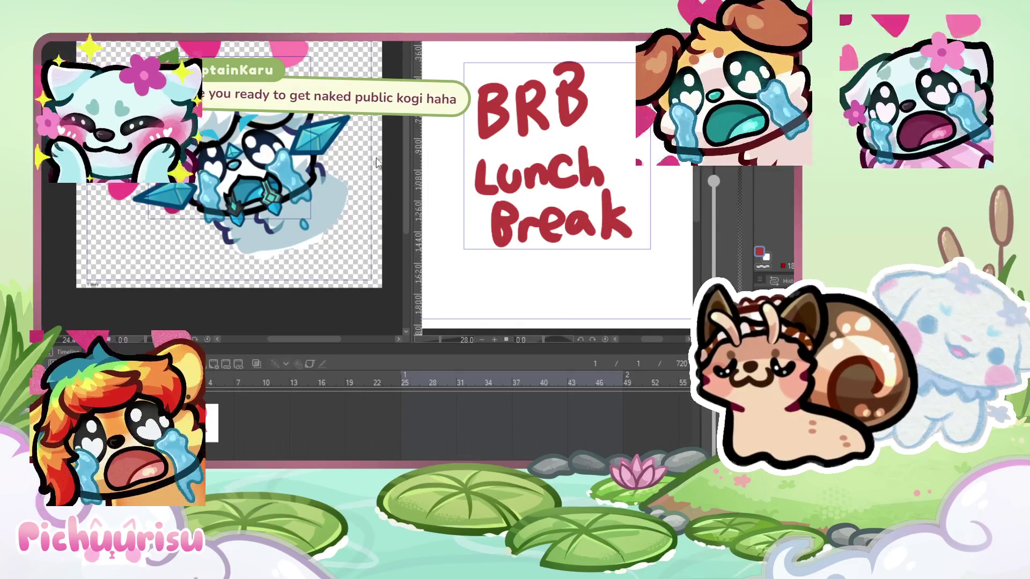
pyautogui.moveTo(410, 141); pyautogui.dragTo(446, 142)
pyautogui.moveTo(278, 342); pyautogui.dragTo(276, 376)
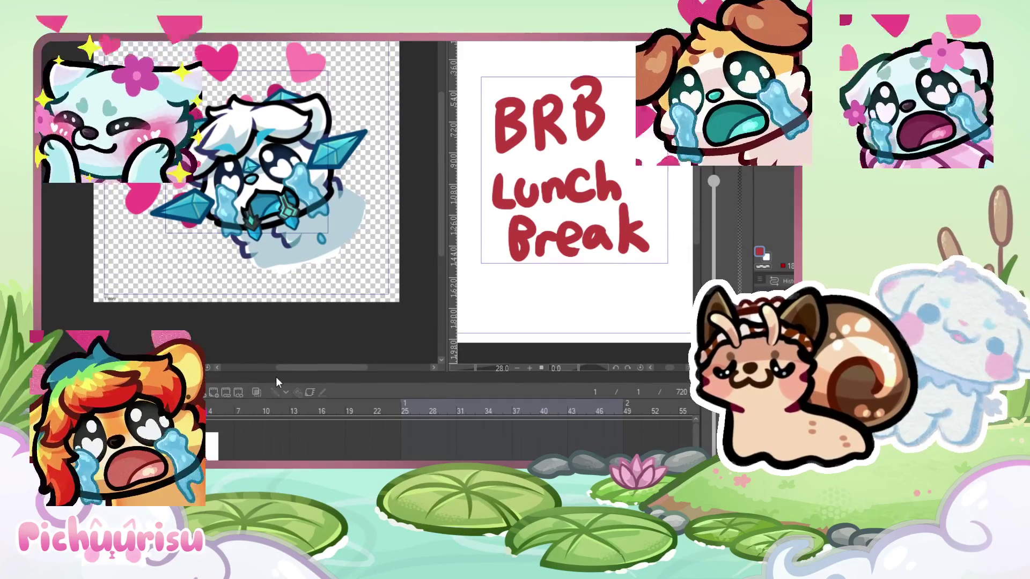